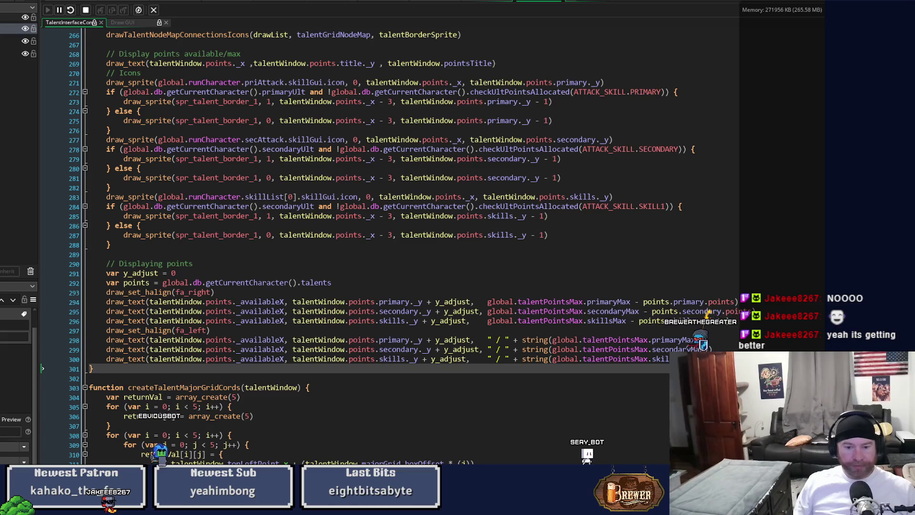
# Step: Run the game to view the talent window and its Points panel reading 0 / 0
pyautogui.hotkey('alt', 'Tab')
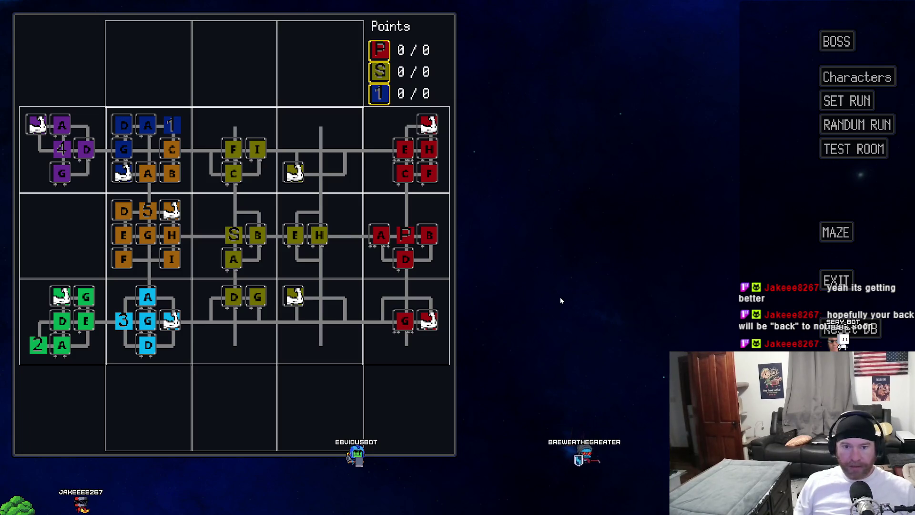
# Step: Start TEST ROOM, walk the player around with WASD among the slimes, then exit to the code
pyautogui.click(865, 152)
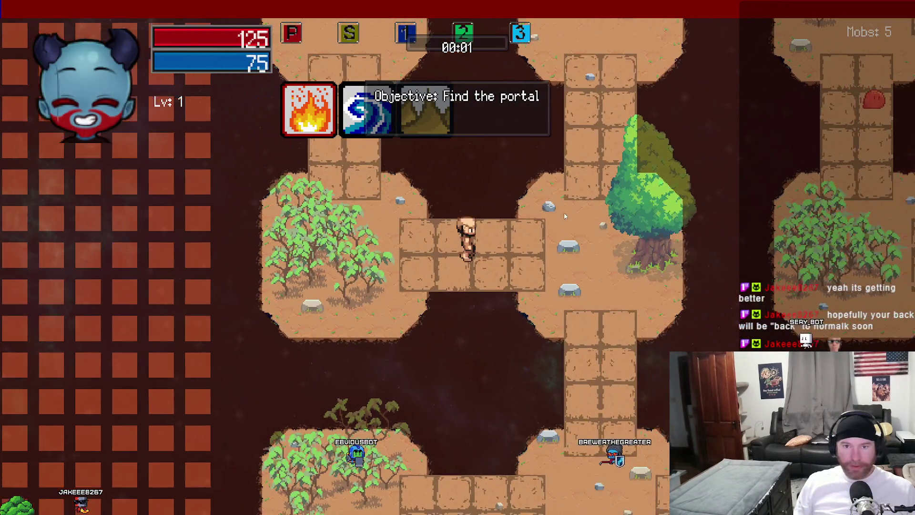
pyautogui.press('a')
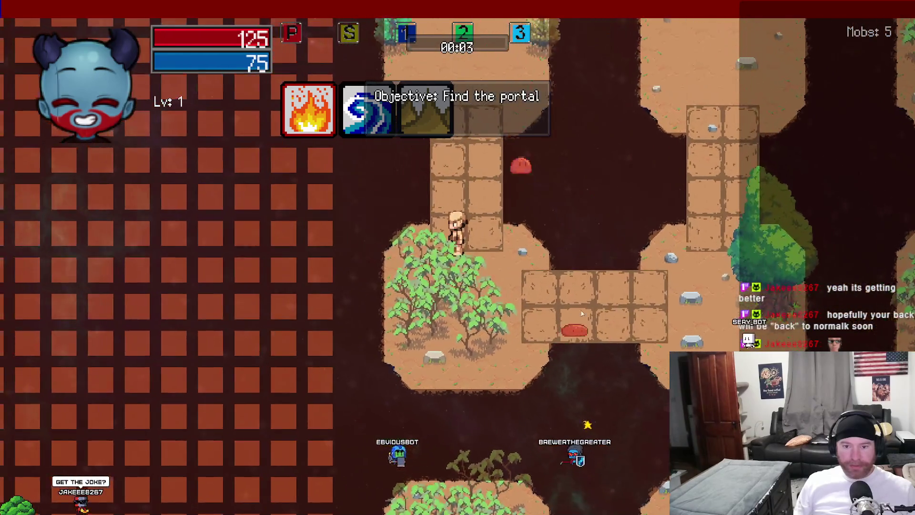
pyautogui.press('s')
pyautogui.press('d')
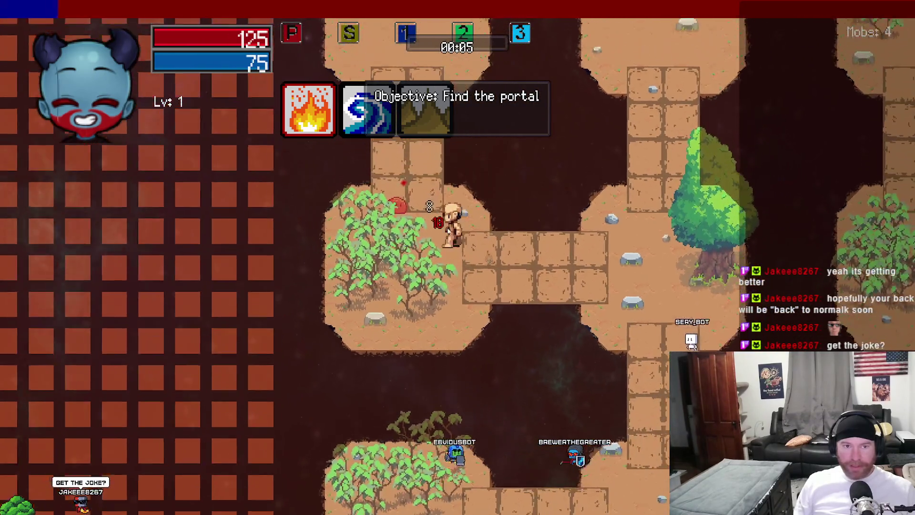
pyautogui.press('w')
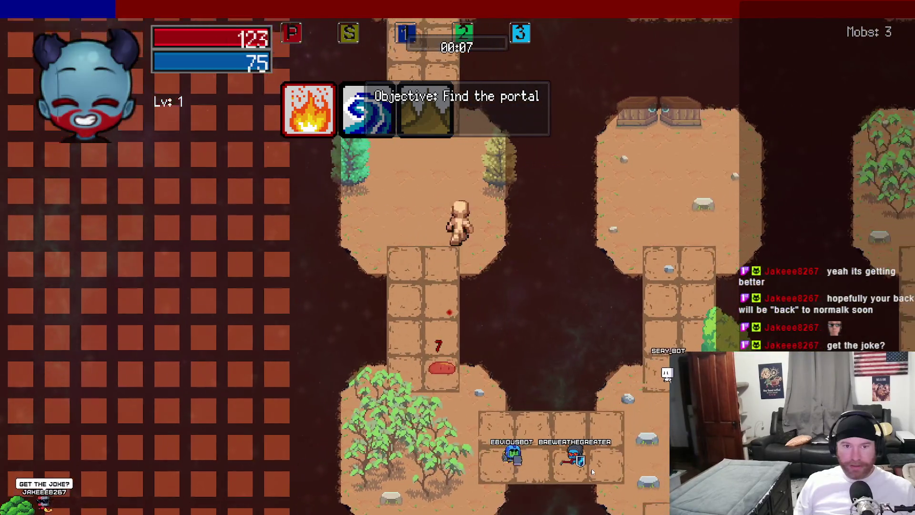
pyautogui.press('s')
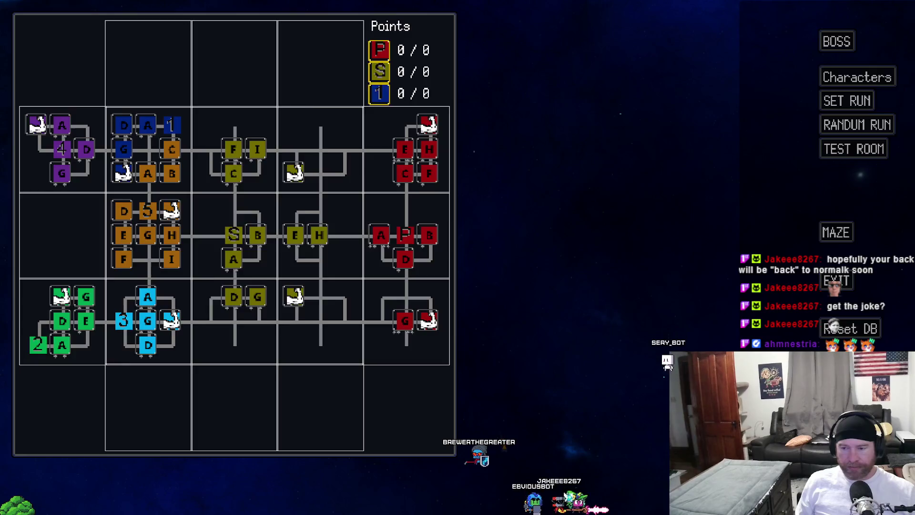
pyautogui.click(841, 277)
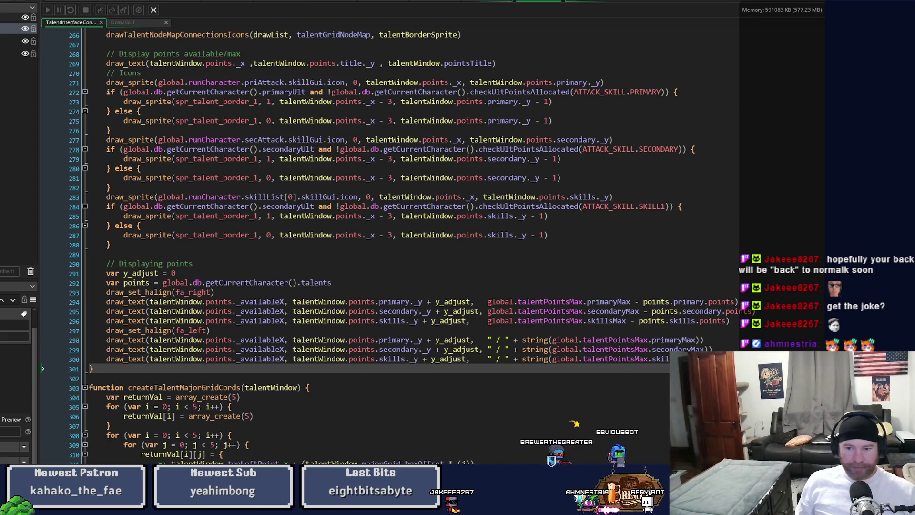
# Step: Place the caret at line 300 and show the Create event beside the talent drawing code
pyautogui.click(93, 359)
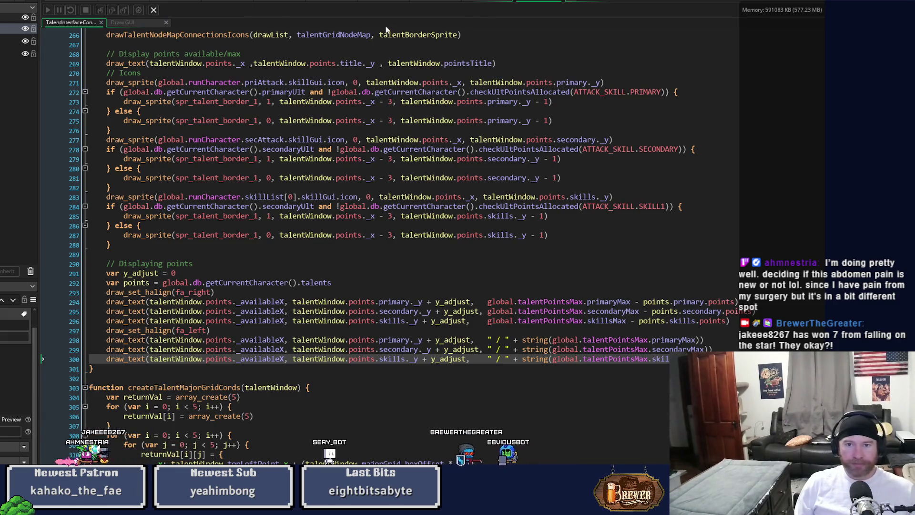
pyautogui.click(494, 3)
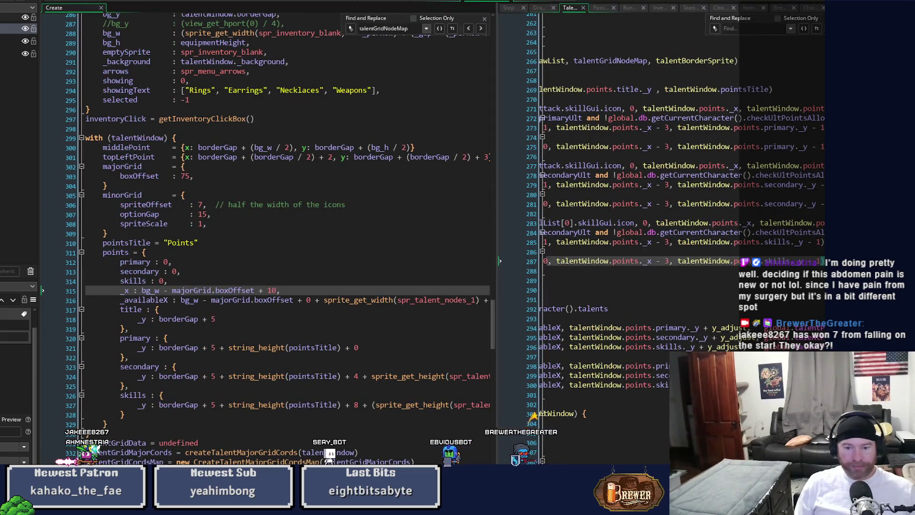
pyautogui.moveTo(496, 410); pyautogui.dragTo(447, 410)
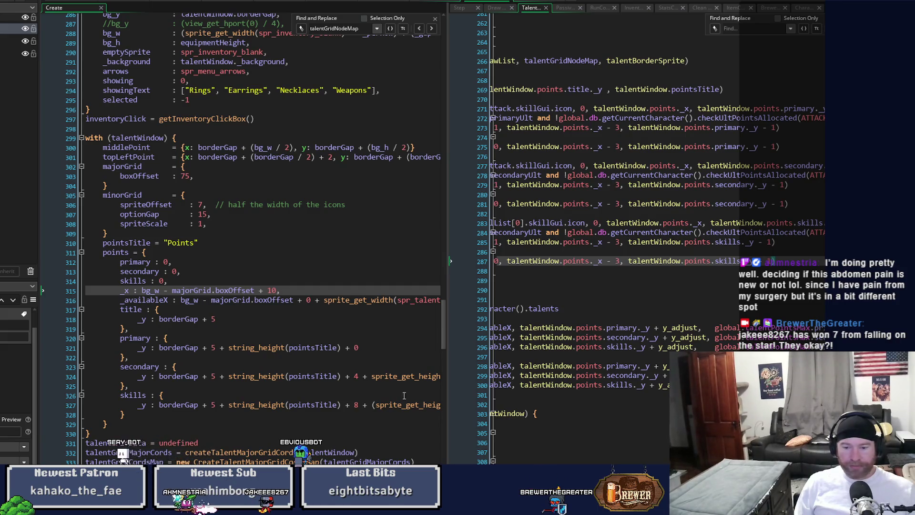
pyautogui.press('Home')
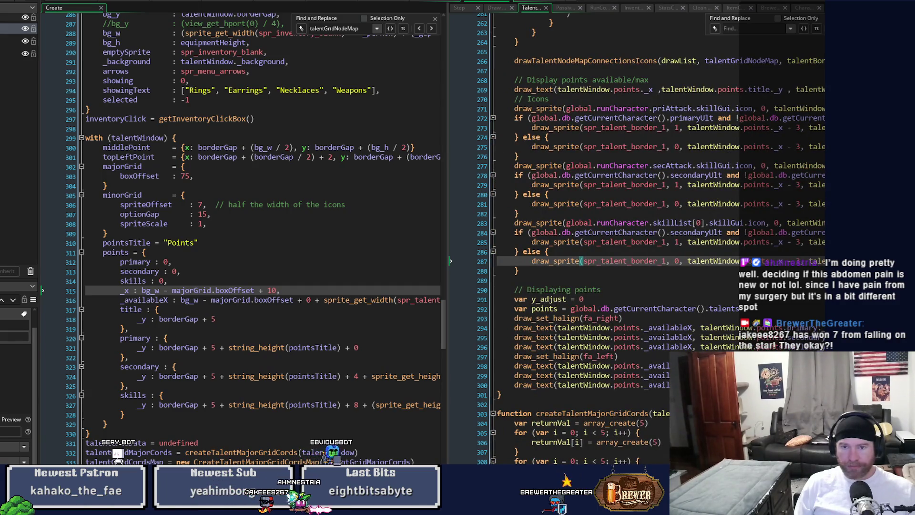
pyautogui.scroll(8, 595, 223)
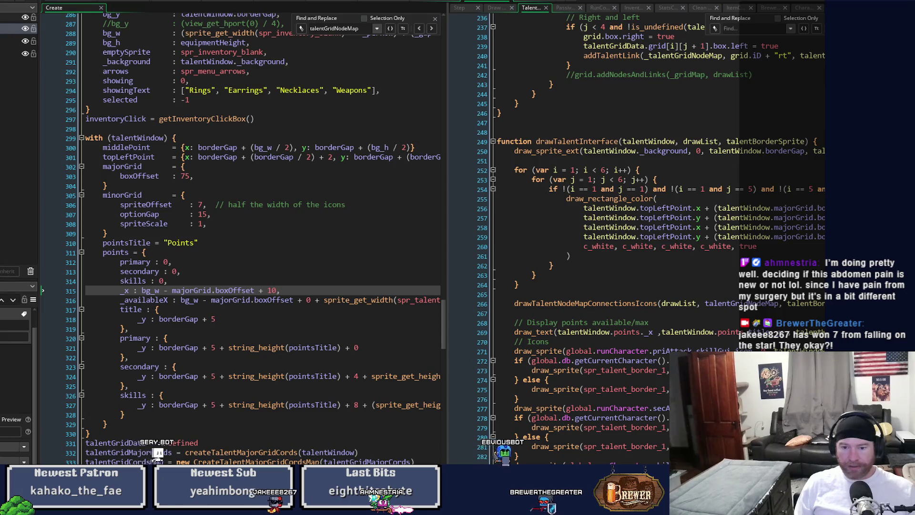
pyautogui.hscroll(1, 658, 239)
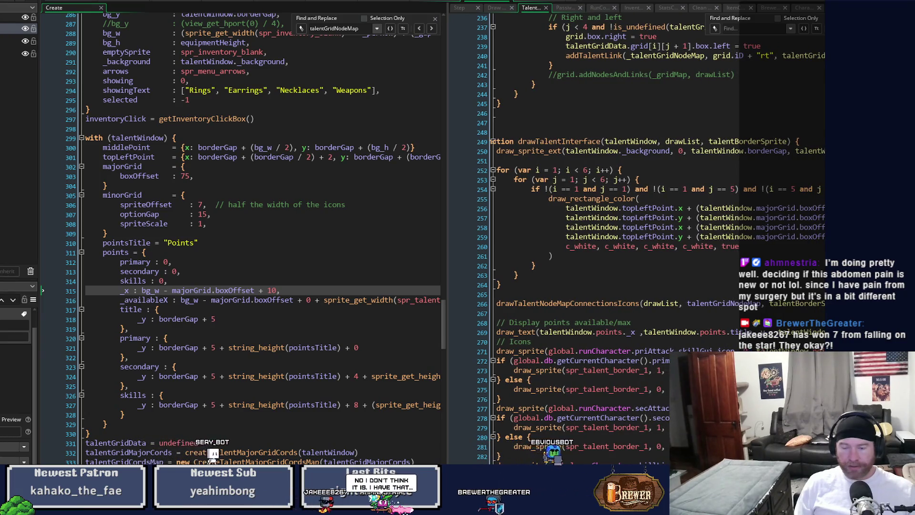
pyautogui.hscroll(1, 657, 239)
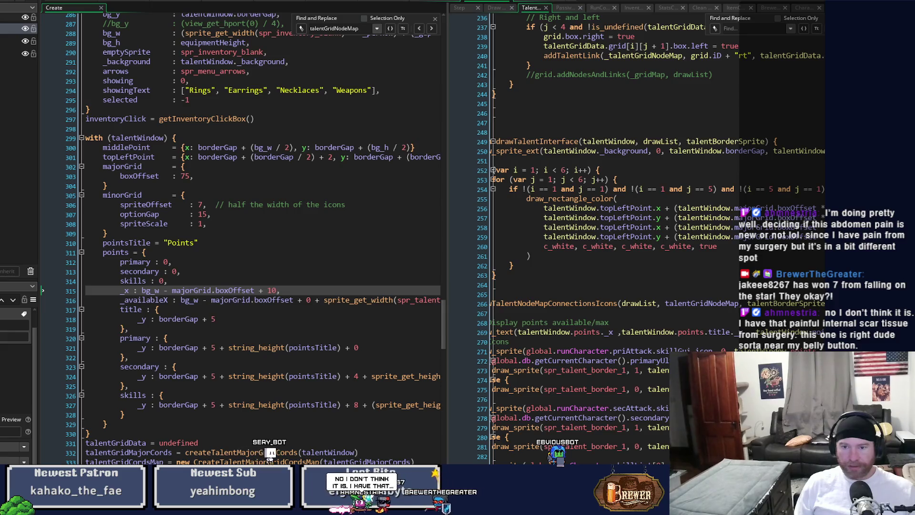
pyautogui.hscroll(8, 657, 239)
pyautogui.hscroll(-10, 614, 238)
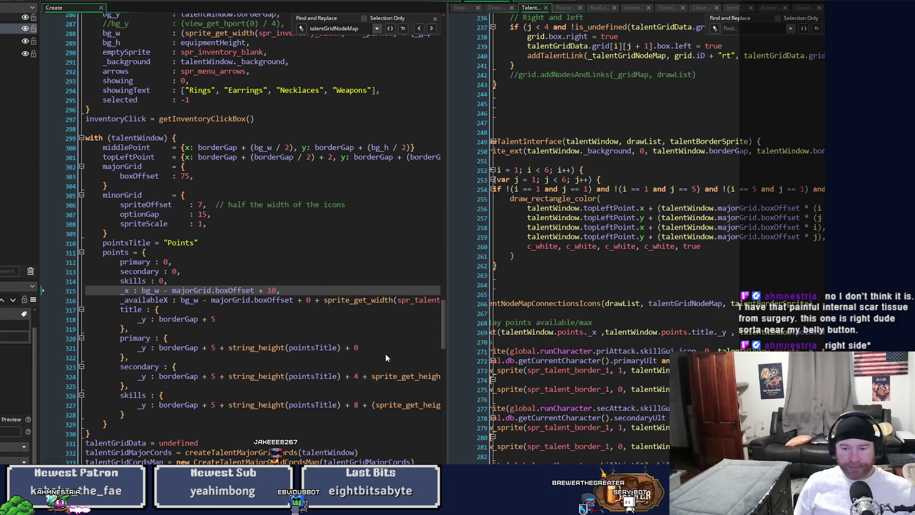
pyautogui.hscroll(-2, 658, 238)
pyautogui.hscroll(6, 658, 238)
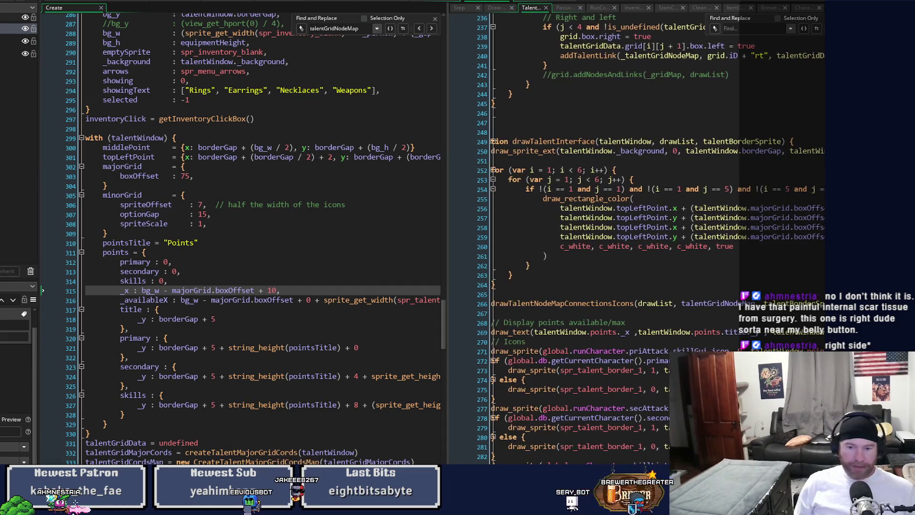
pyautogui.hscroll(10, 658, 239)
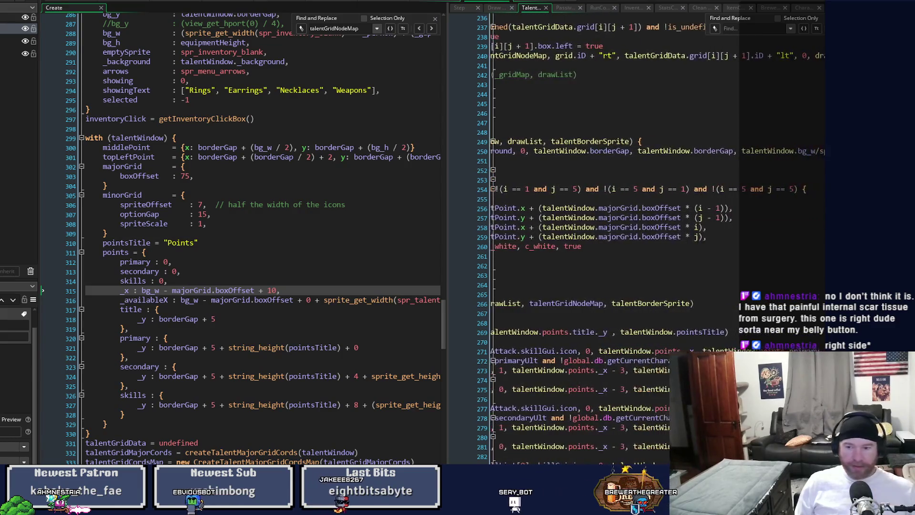
pyautogui.hscroll(-13, 657, 238)
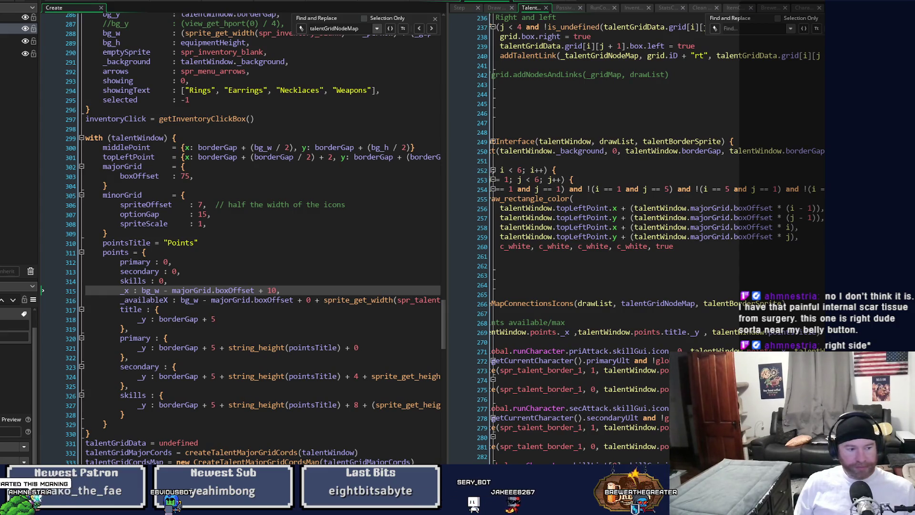
pyautogui.hscroll(-5, 658, 238)
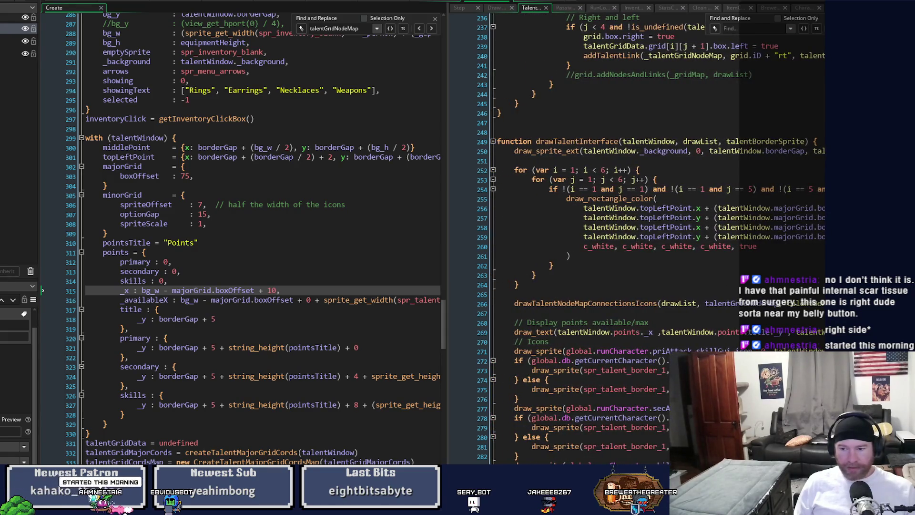
pyautogui.moveTo(447, 238)
pyautogui.mouseDown()
pyautogui.moveTo(519, 238)
pyautogui.moveTo(446, 238)
pyautogui.mouseUp()
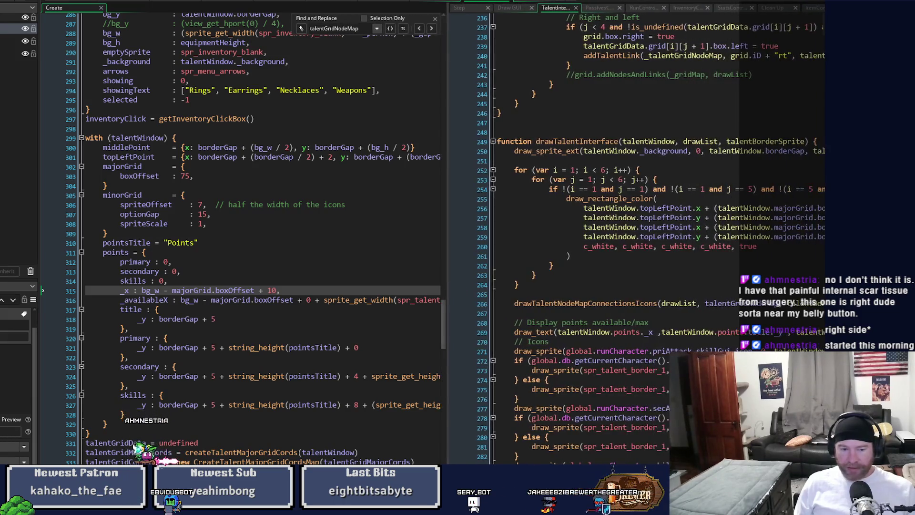
pyautogui.hscroll(3, 658, 239)
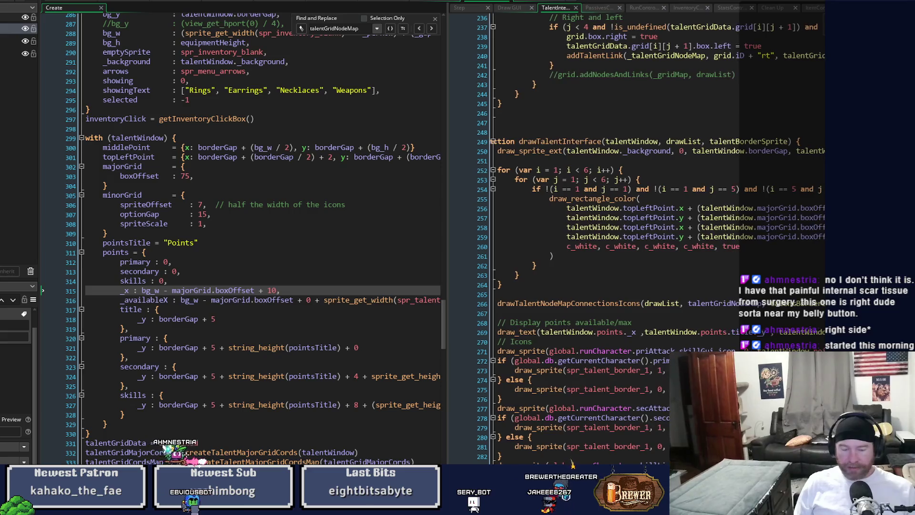
pyautogui.hscroll(-3, 657, 238)
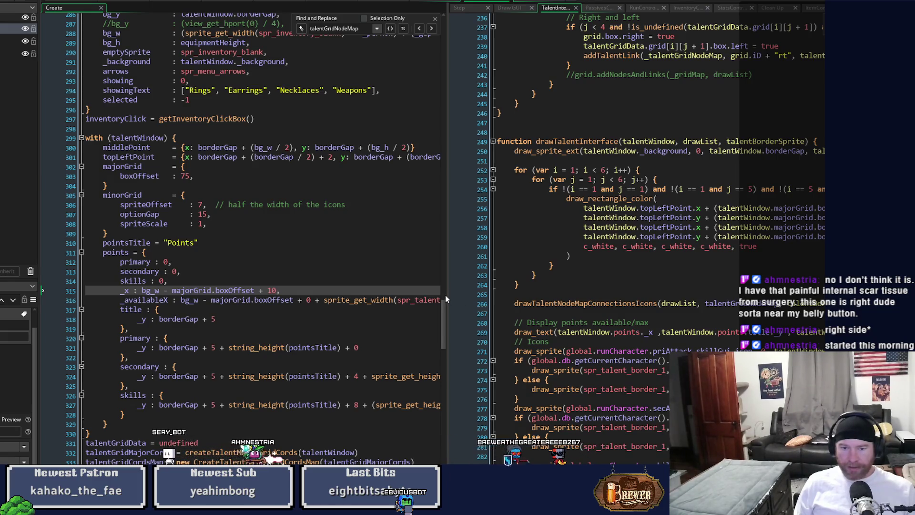
# Step: Set the topLeftPoint offsets on line 301 to 1, save the Create event, and run the game
pyautogui.moveTo(445, 298); pyautogui.dragTo(569, 299)
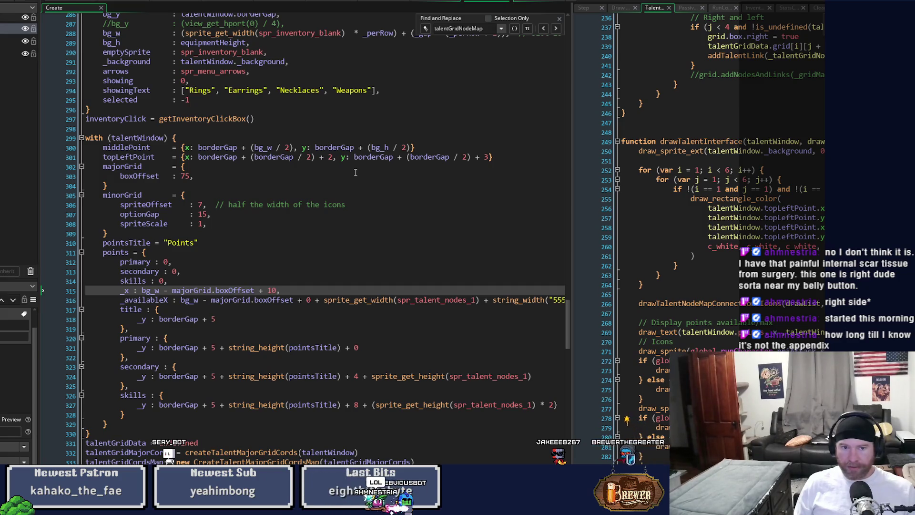
pyautogui.doubleClick(329, 157)
pyautogui.write('1')
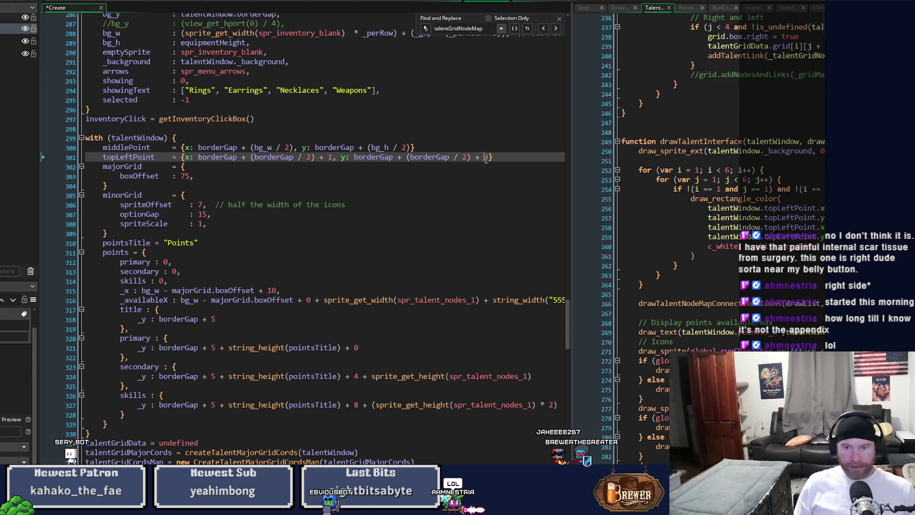
pyautogui.hotkey('ctrl', 's')
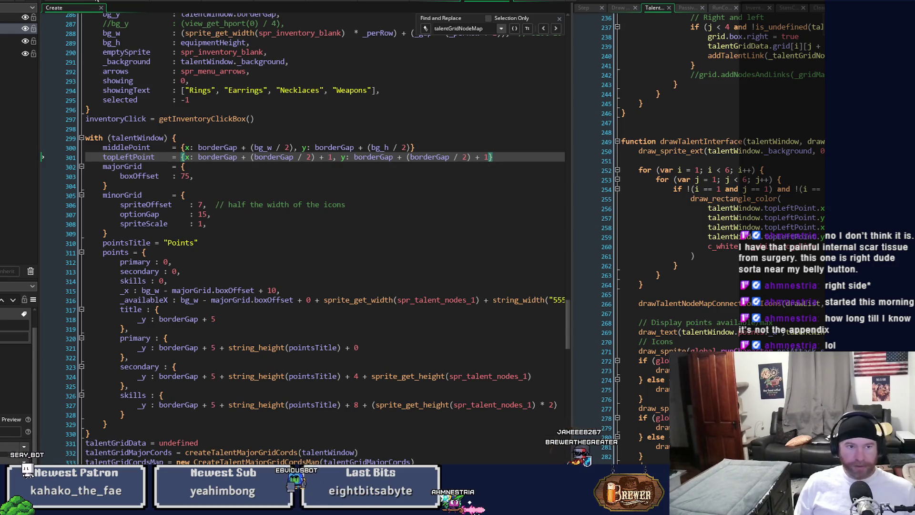
pyautogui.press('F5')
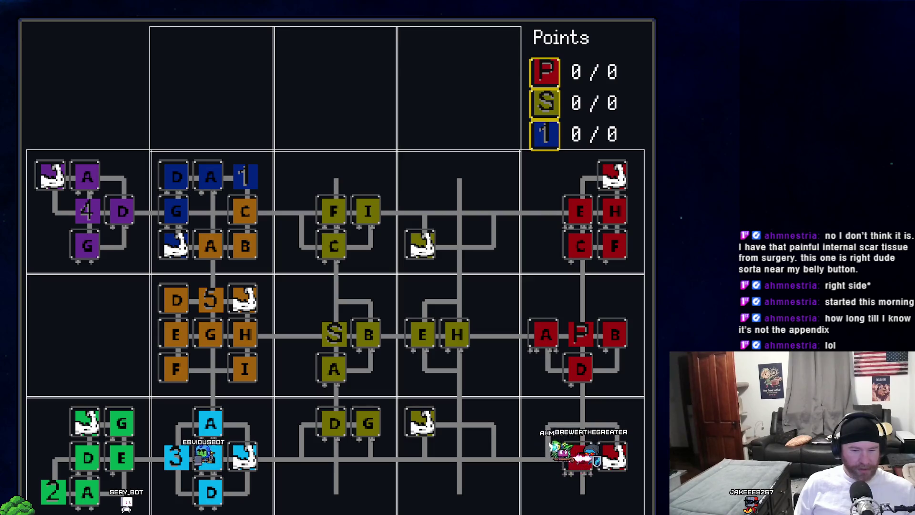
# Step: Change topLeftPoint's y offset on line 301 to 3 and save the Create event
pyautogui.press('Escape')
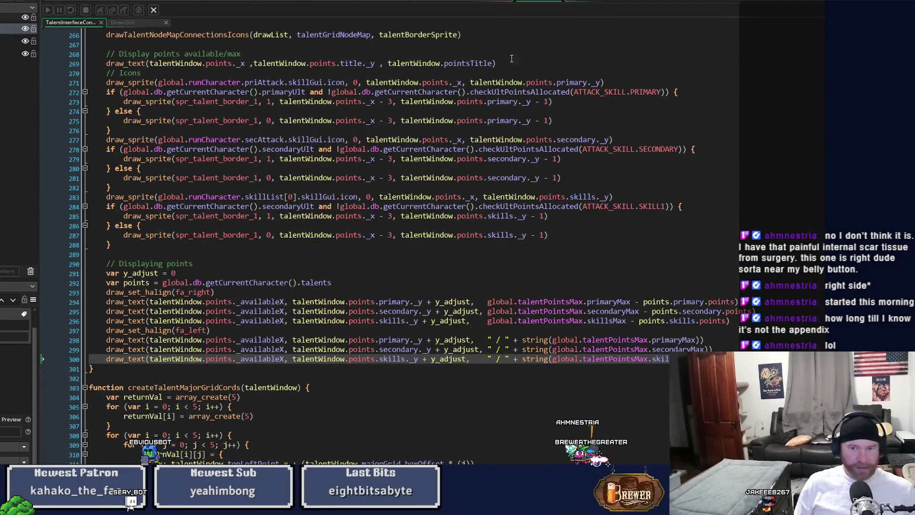
pyautogui.click(371, 174)
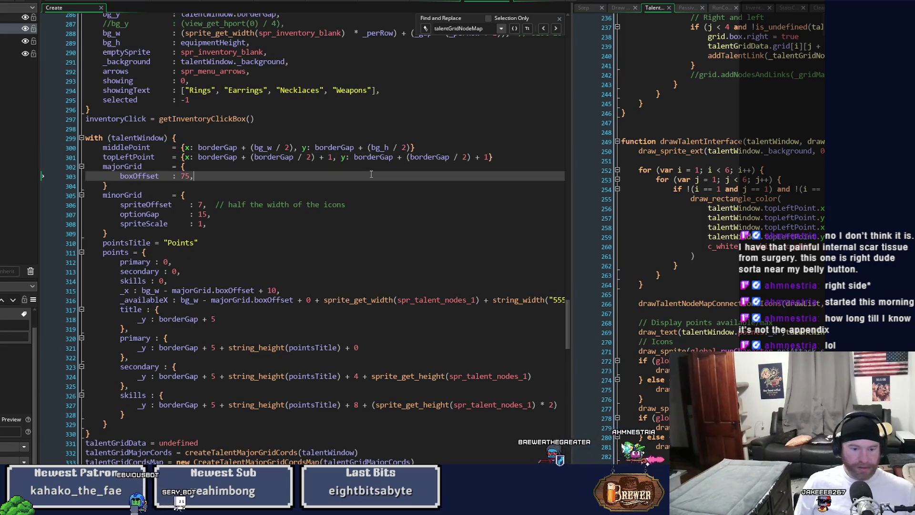
pyautogui.hotkey('ctrl', 'z')
pyautogui.write('3')
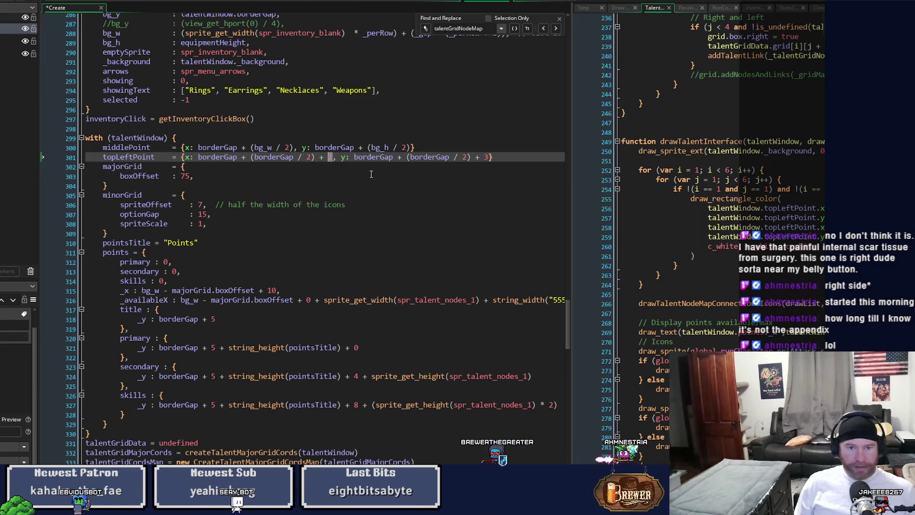
pyautogui.hotkey('ctrl', 's')
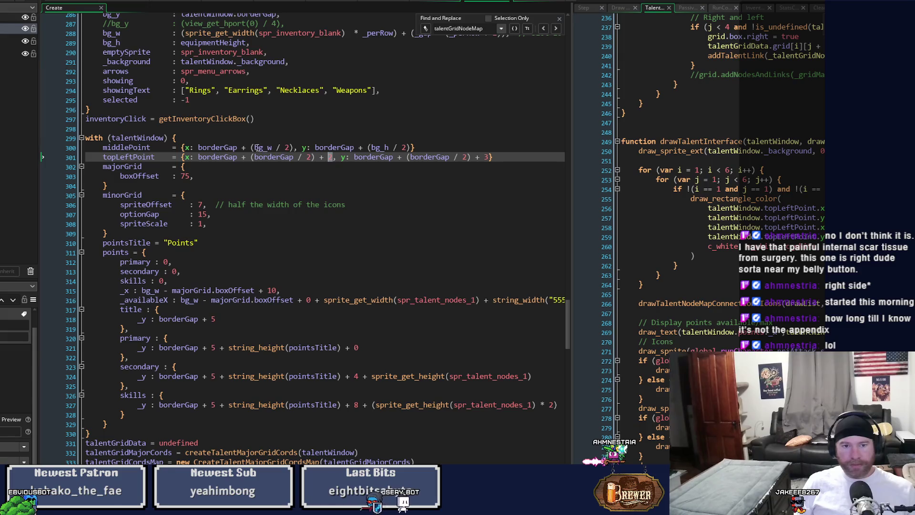
# Step: Add + 1 to middlePoint's x and y offsets, save, and run the game from the TalentInterface script
pyautogui.click(294, 148)
pyautogui.write('+ 1')
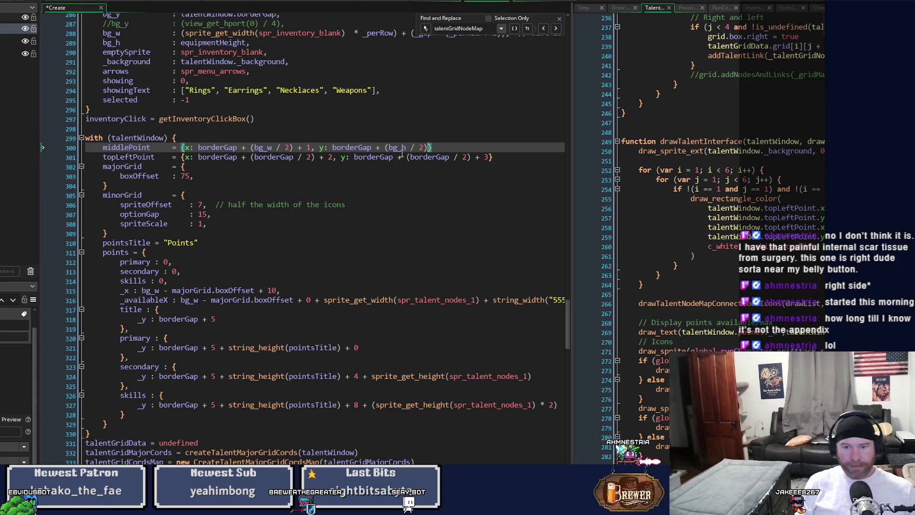
pyautogui.write(' + 1')
pyautogui.hotkey('ctrl', 's')
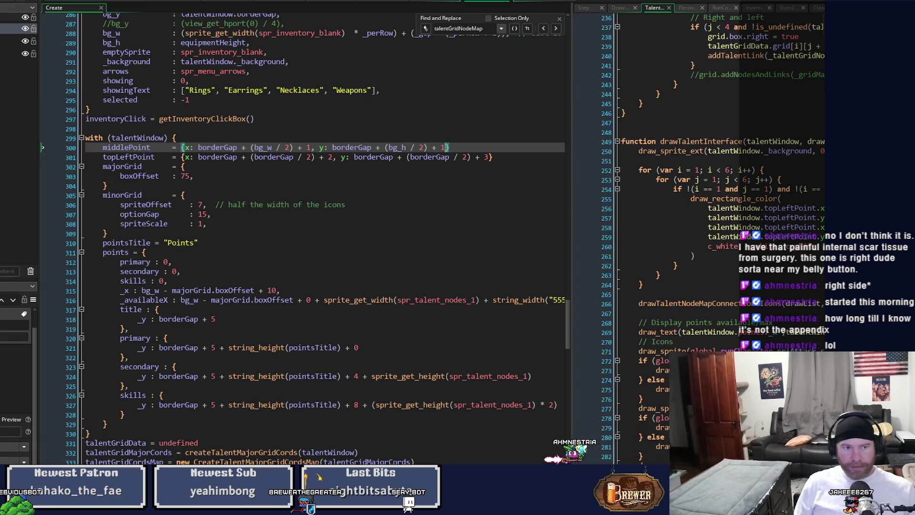
pyautogui.hotkey('ctrl', 'Tab')
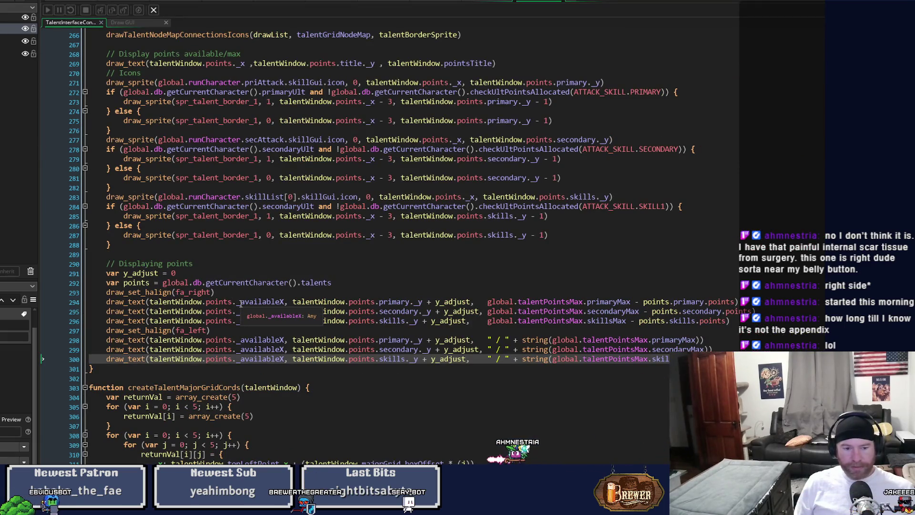
pyautogui.press('F5')
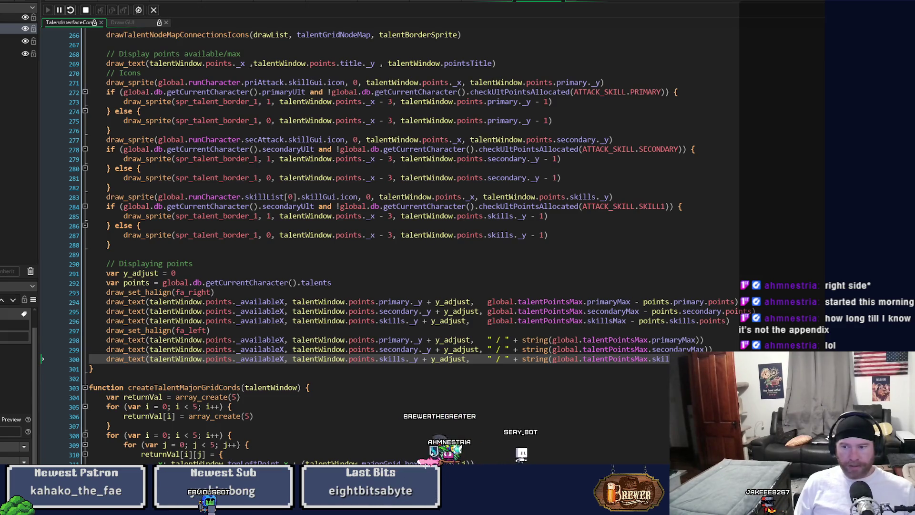
# Step: Leave the TalentInterface points code at line 291 and return to the Create event
pyautogui.click(633, 273)
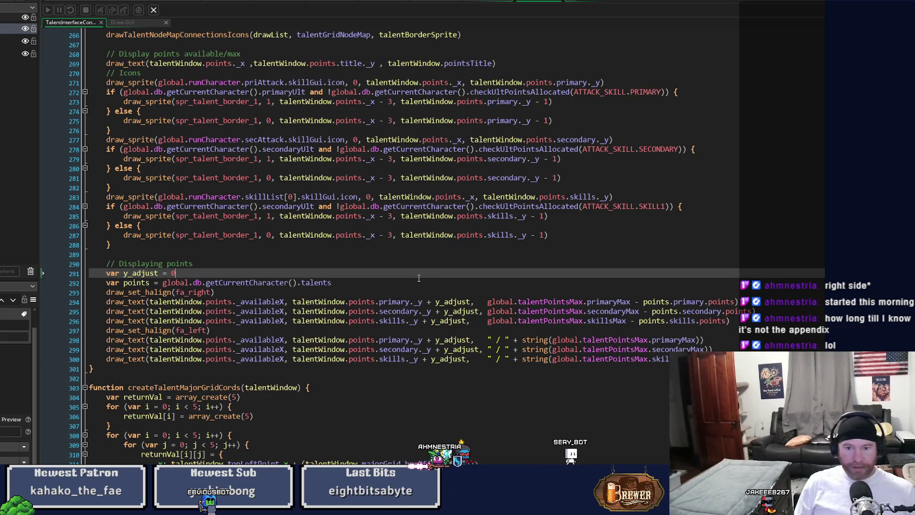
pyautogui.press('F5')
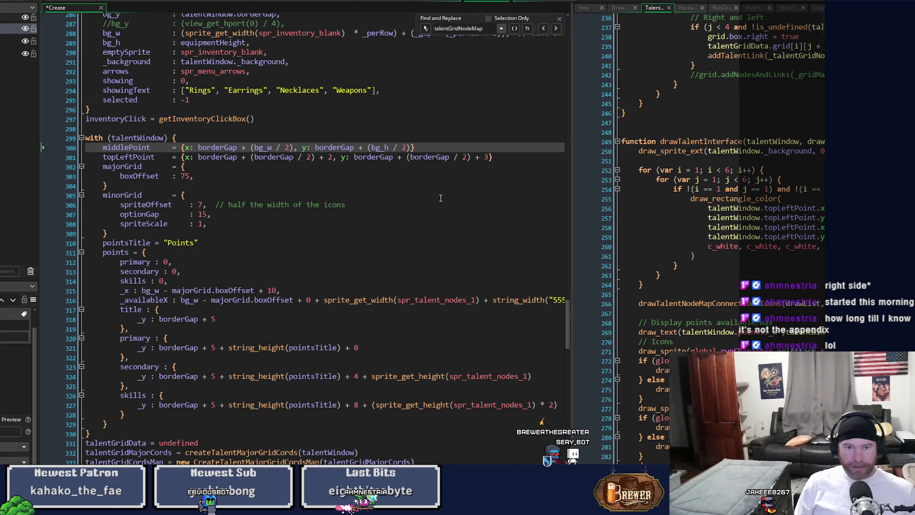
# Step: Restore points _x to bg_w - majorGrid.boxOffset + 10 on line 315, then widen the talent code pane
pyautogui.hotkey('ctrl', 'z')
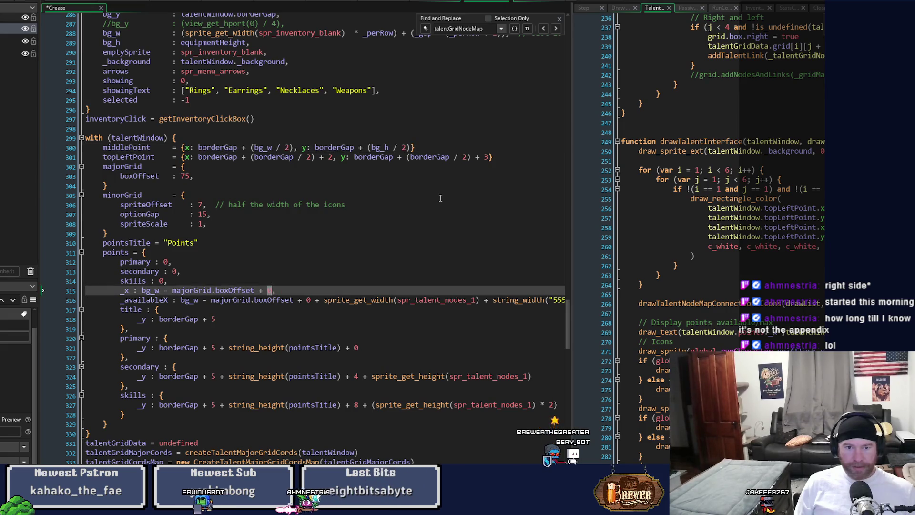
pyautogui.hotkey('ctrl', 'y')
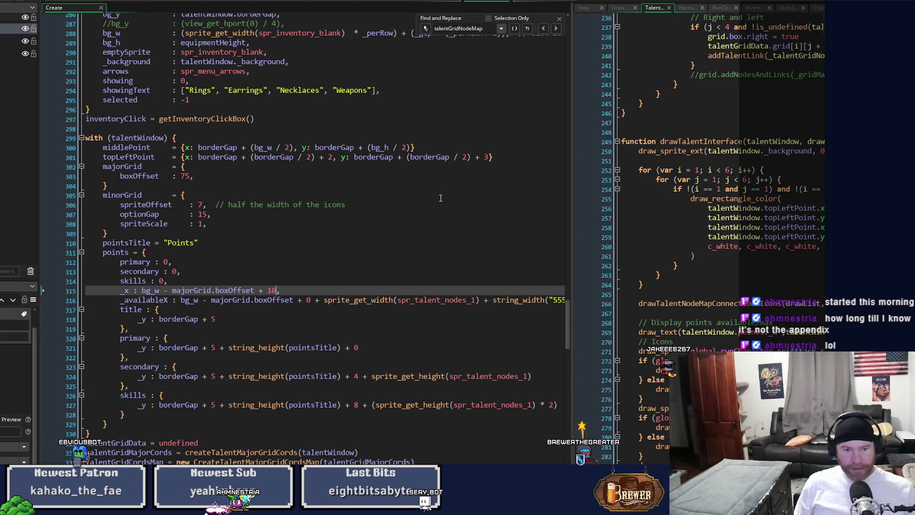
pyautogui.hotkey('shift', 'Left')
pyautogui.hotkey('shift', 'Left')
pyautogui.press('Right')
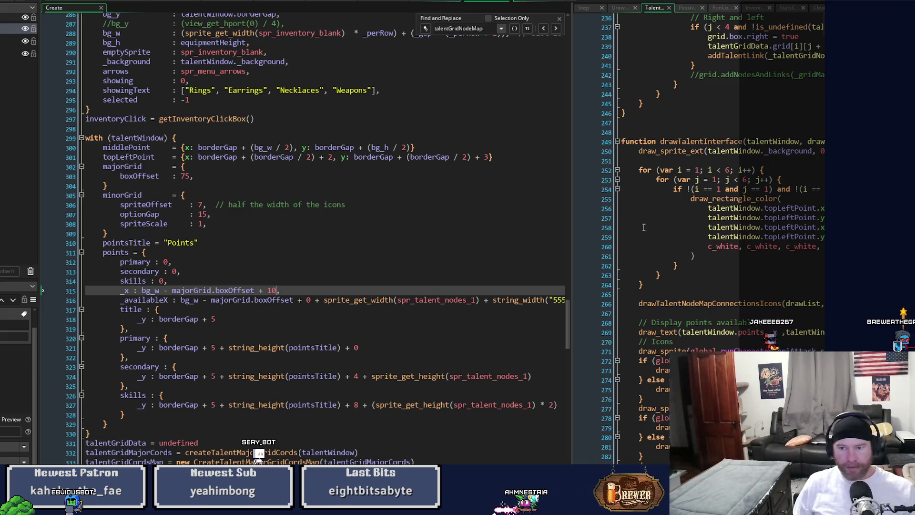
pyautogui.click(574, 268)
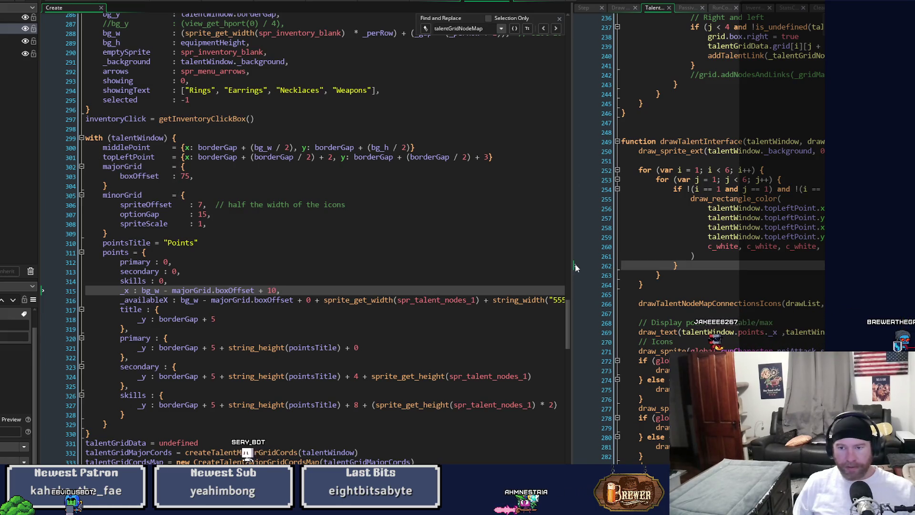
pyautogui.moveTo(575, 268)
pyautogui.mouseDown()
pyautogui.moveTo(343, 274)
pyautogui.moveTo(384, 280)
pyautogui.mouseUp()
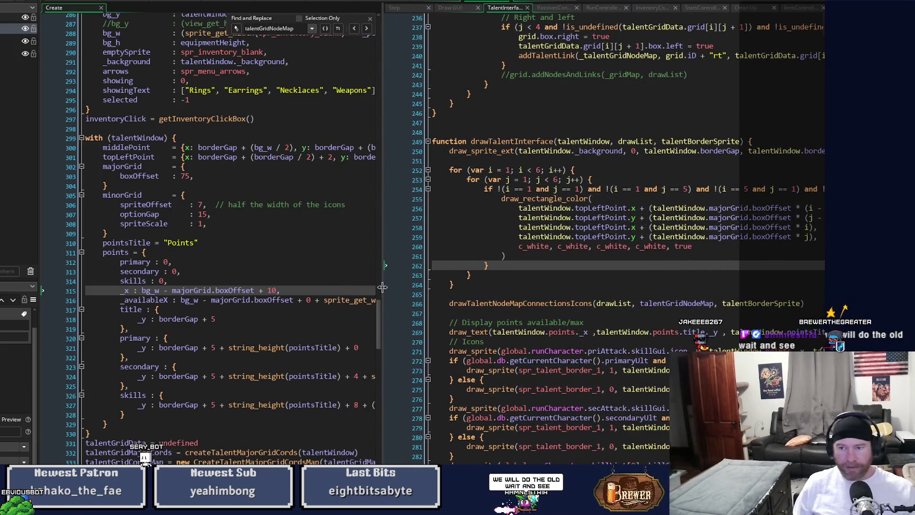
# Step: Jump to the drawTalentNodeMapConnectionsIcons definition with F12 and scroll through it
pyautogui.click(620, 220)
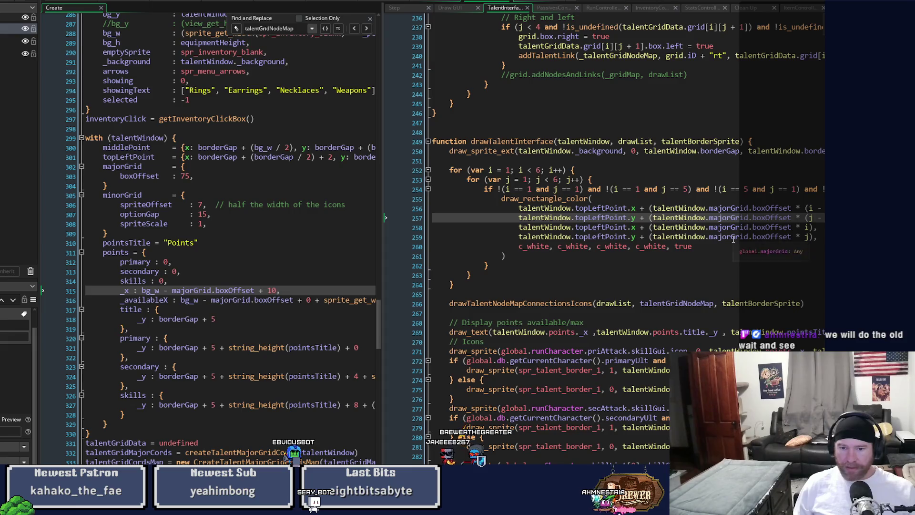
pyautogui.scroll(-2, 733, 239)
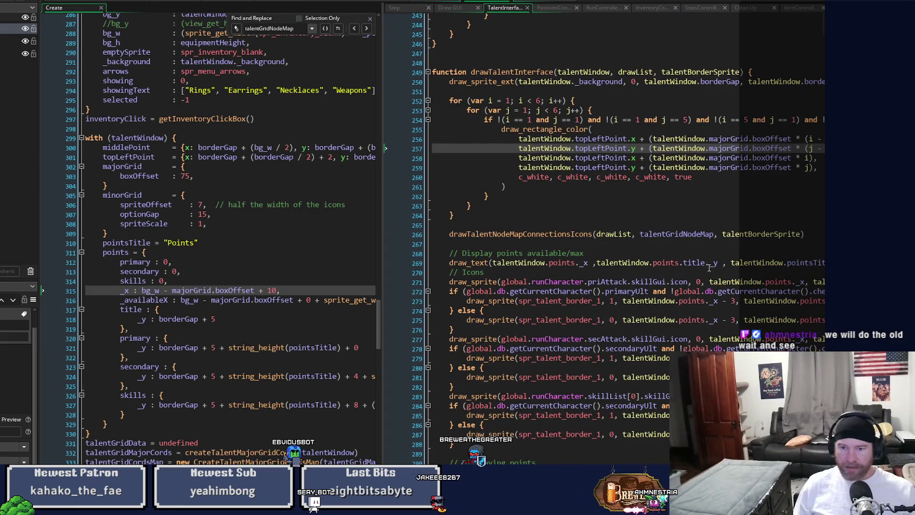
pyautogui.click(477, 234)
pyautogui.press('F12')
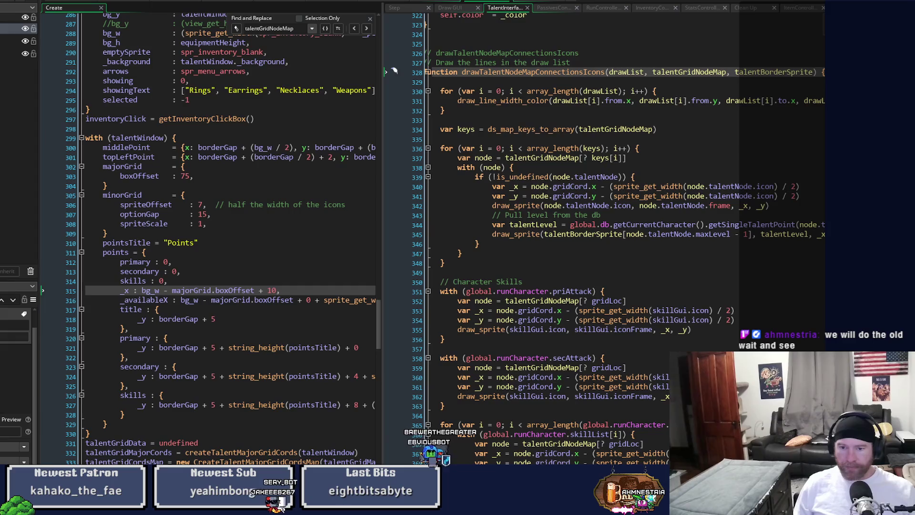
pyautogui.scroll(-3, 577, 376)
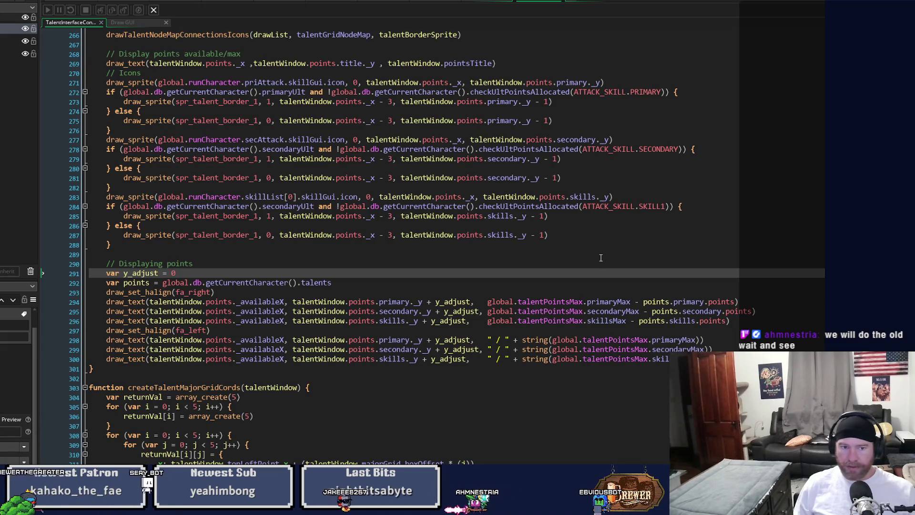
# Step: Append + 1 to the priAttack and secAttack icons' _x and _y positions and save
pyautogui.click(490, 2)
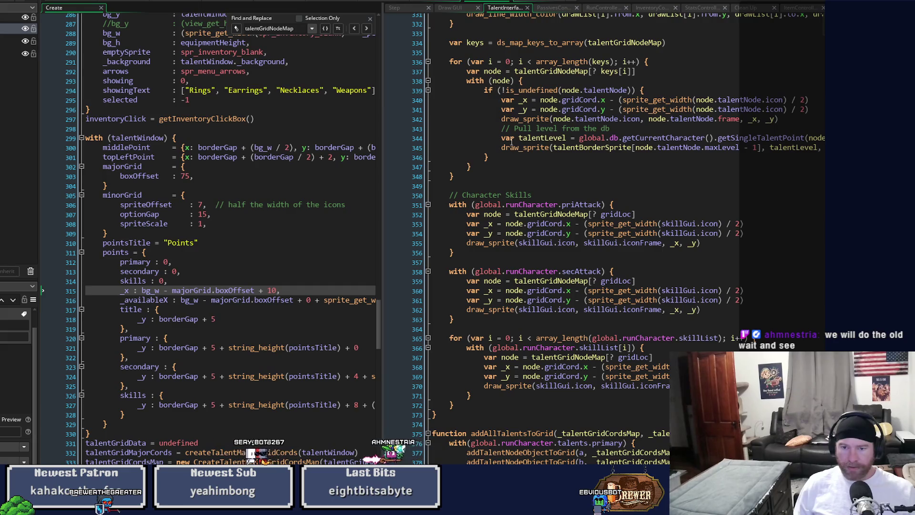
pyautogui.click(755, 224)
pyautogui.write('+ 1')
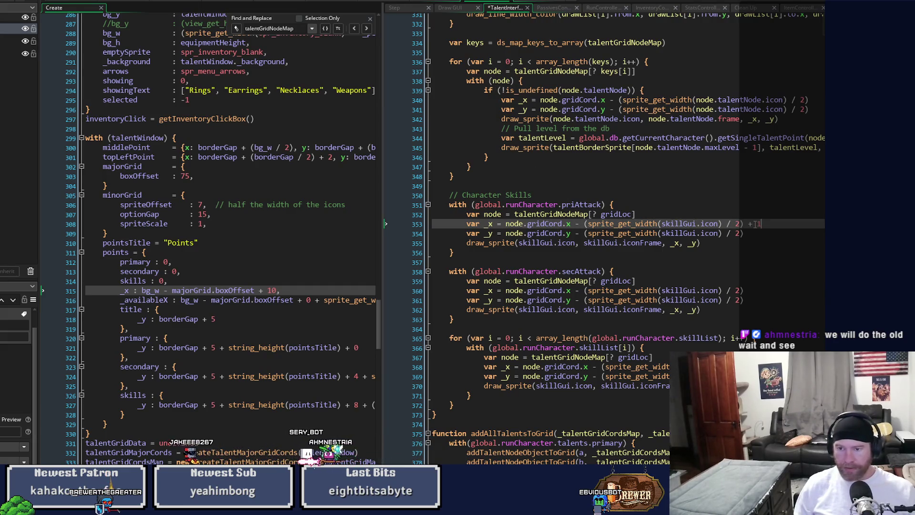
pyautogui.press('Down')
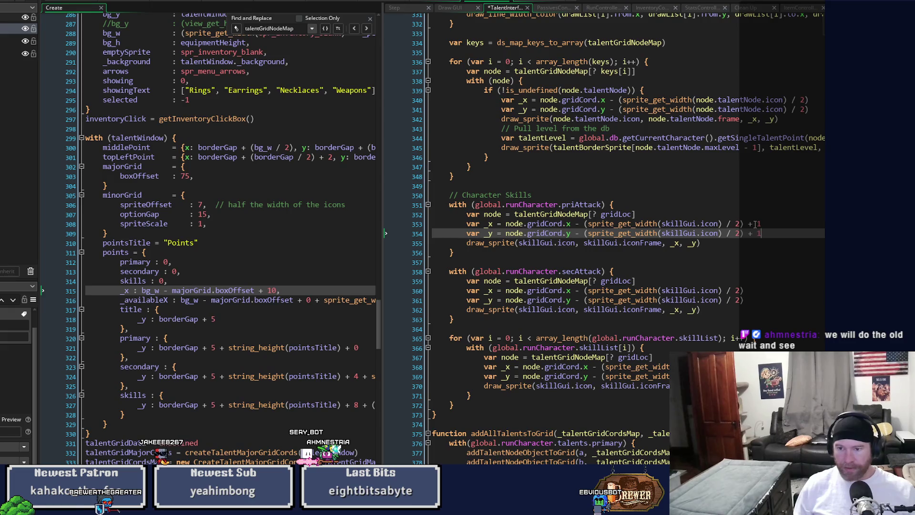
pyautogui.click(761, 290)
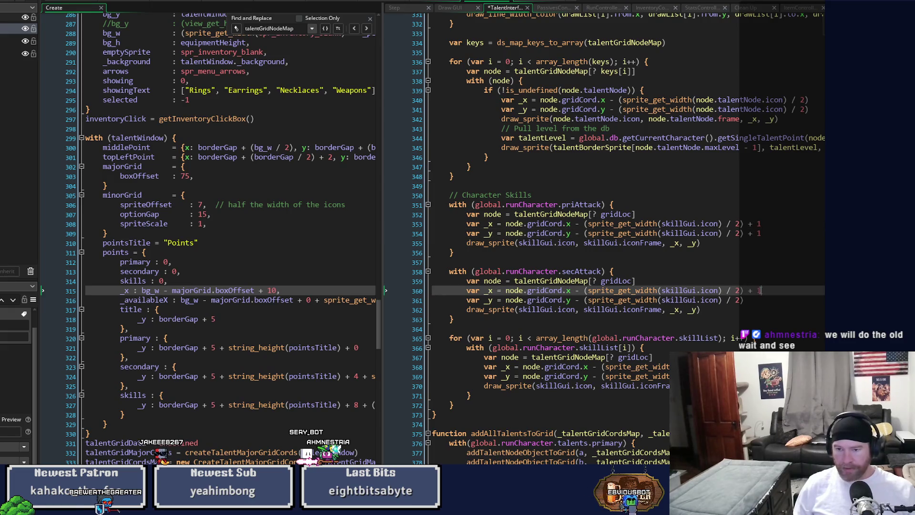
pyautogui.press('Down')
pyautogui.press('Down')
pyautogui.press('Down')
pyautogui.press('Down')
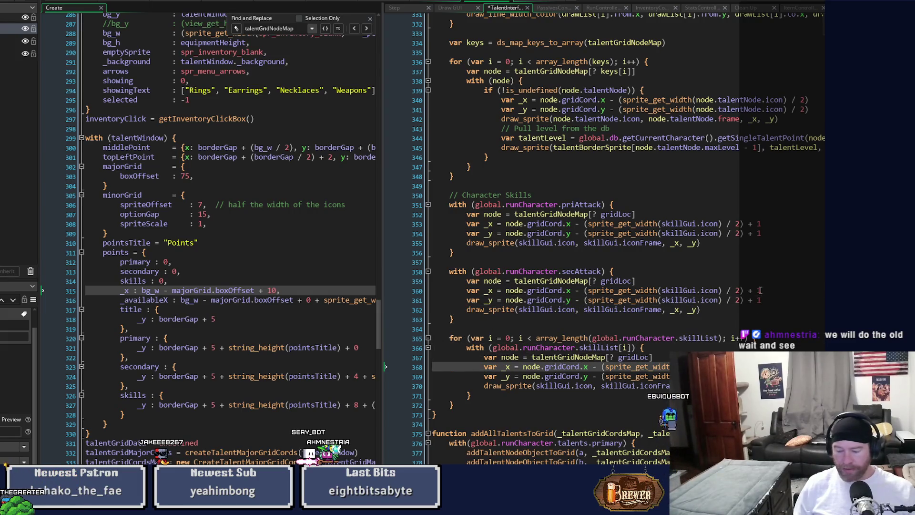
pyautogui.press('Down')
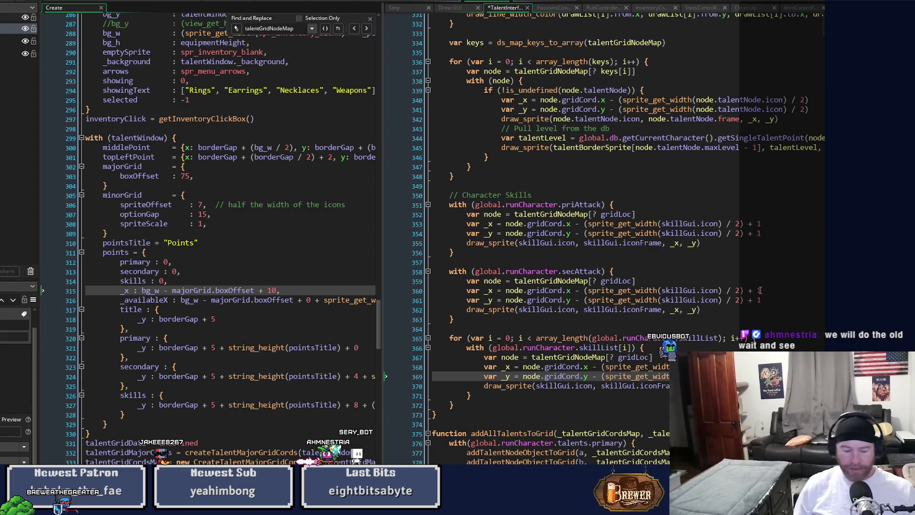
pyautogui.hotkey('ctrl', 's')
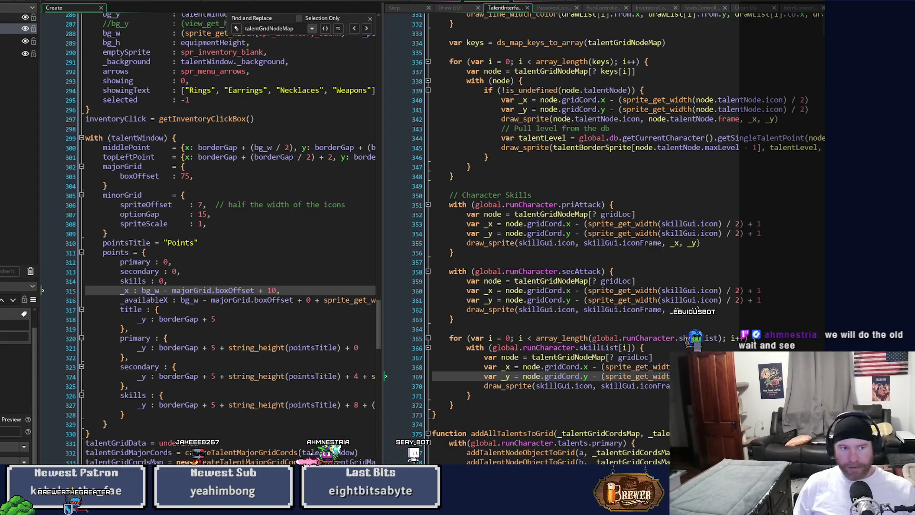
pyautogui.hotkey('ctrl', 'Tab')
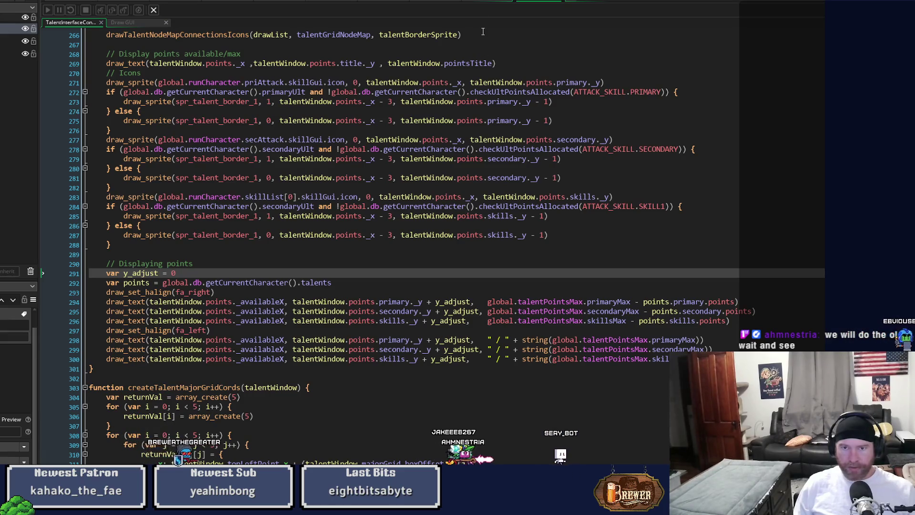
# Step: Undo the + 1 offsets on the priAttack and secAttack icon positions and save the script
pyautogui.click(484, 4)
pyautogui.click(824, 301)
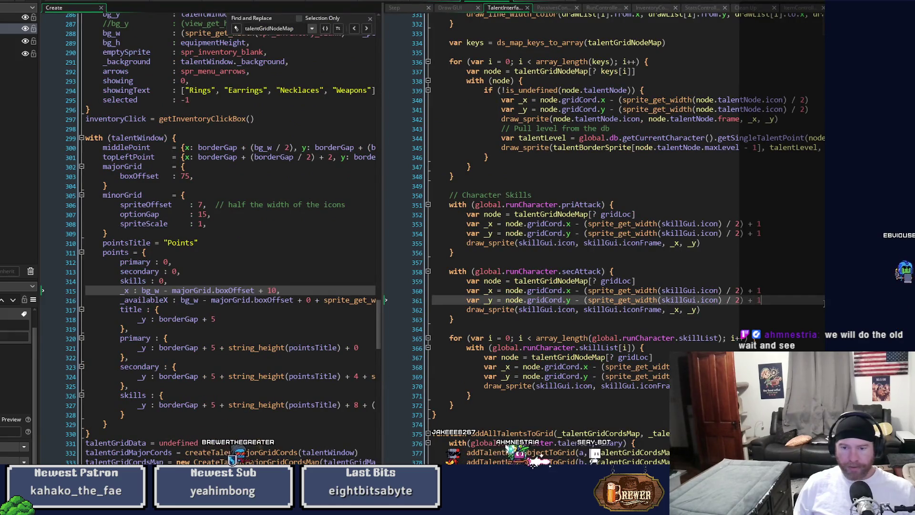
pyautogui.hotkey('ctrl', 'z')
pyautogui.hotkey('ctrl', 'z')
pyautogui.hotkey('ctrl', 'z')
pyautogui.hotkey('ctrl', 'z')
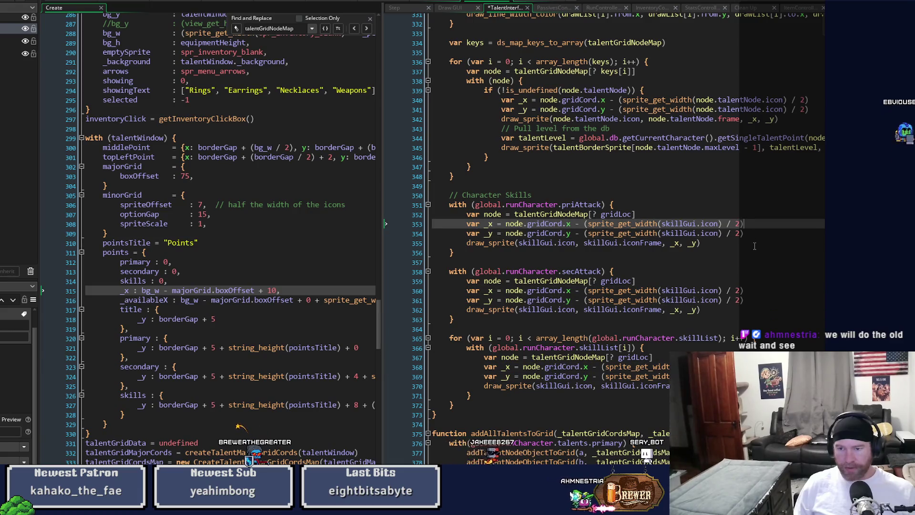
pyautogui.hotkey('ctrl', 's')
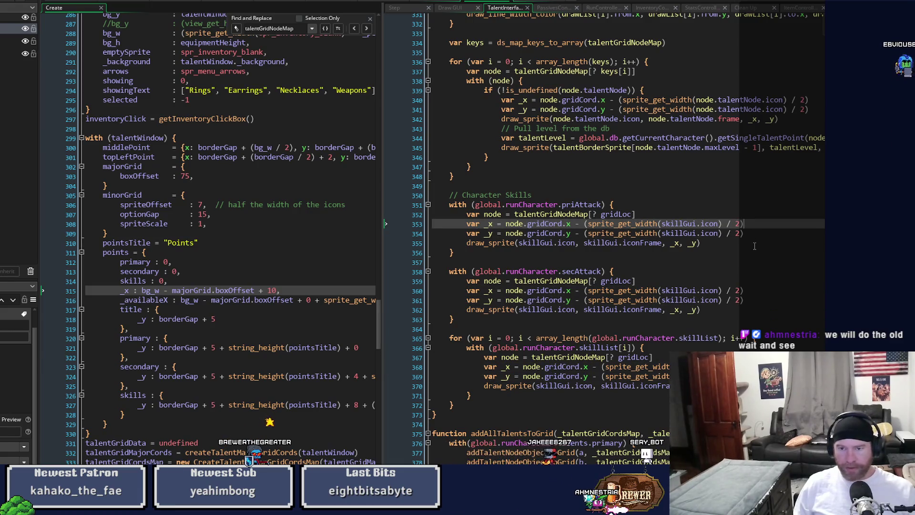
pyautogui.scroll(3, 748, 313)
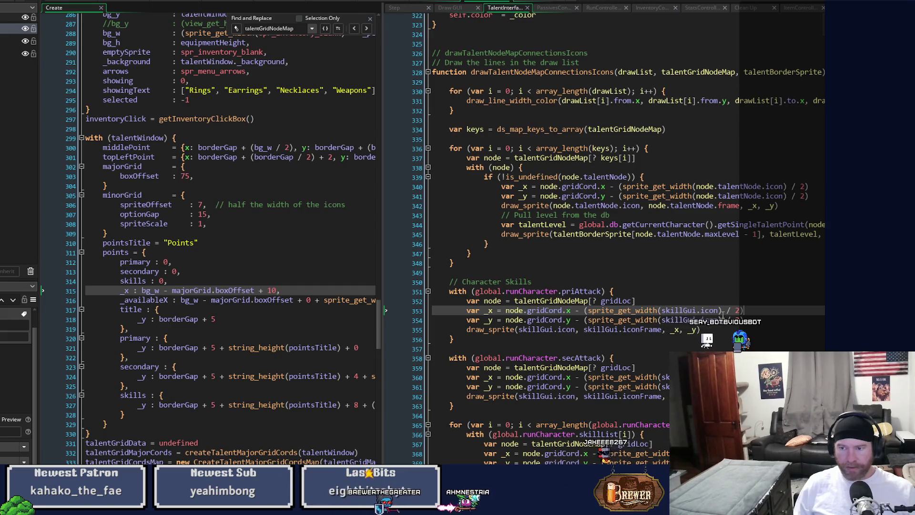
# Step: Append ' + 1' to _x in the talent icon draw_sprite call on line 342, then run the game
pyautogui.hscroll(2, 610, 238)
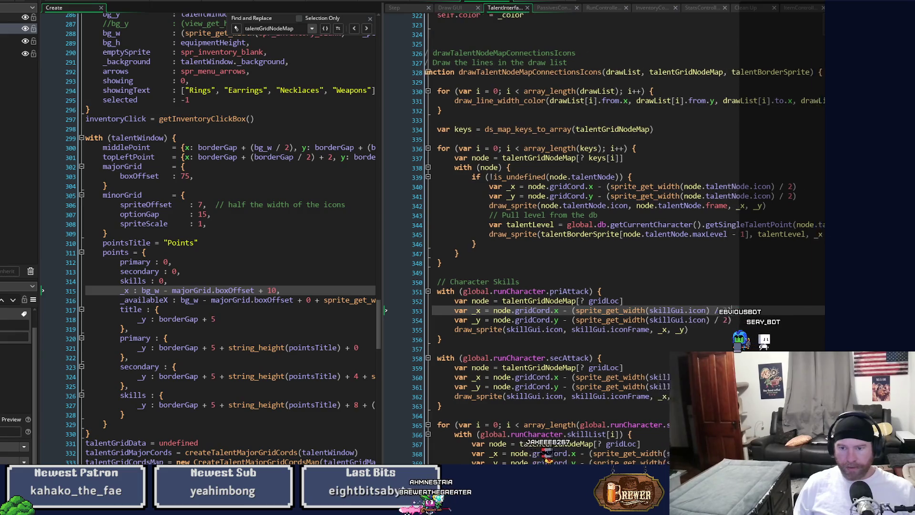
pyautogui.hscroll(1, 619, 238)
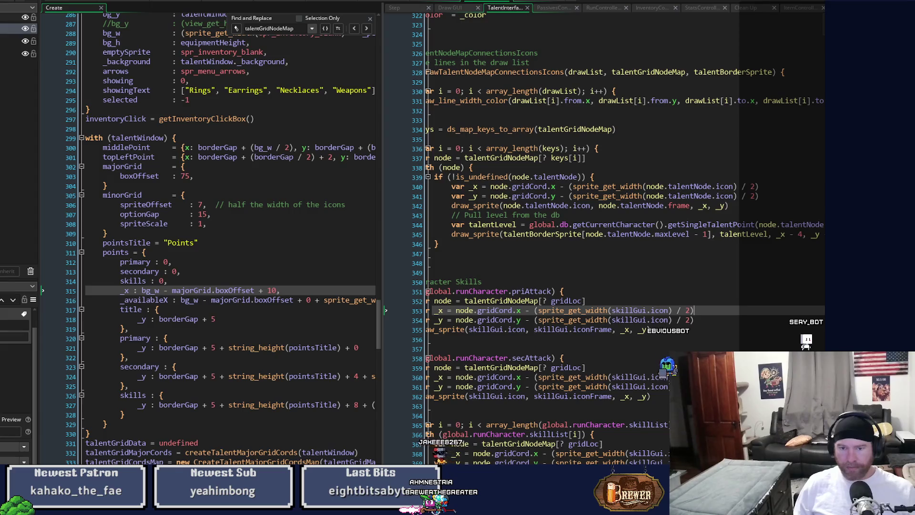
pyautogui.click(540, 235)
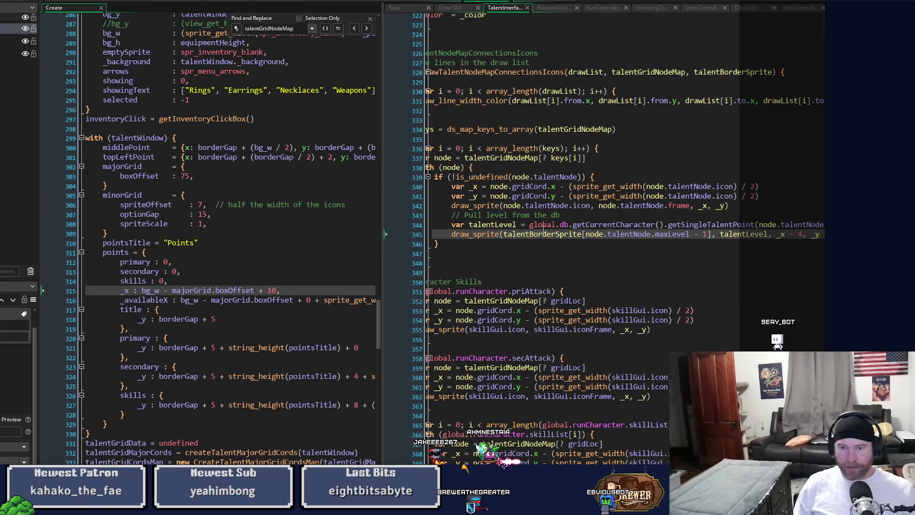
pyautogui.click(551, 206)
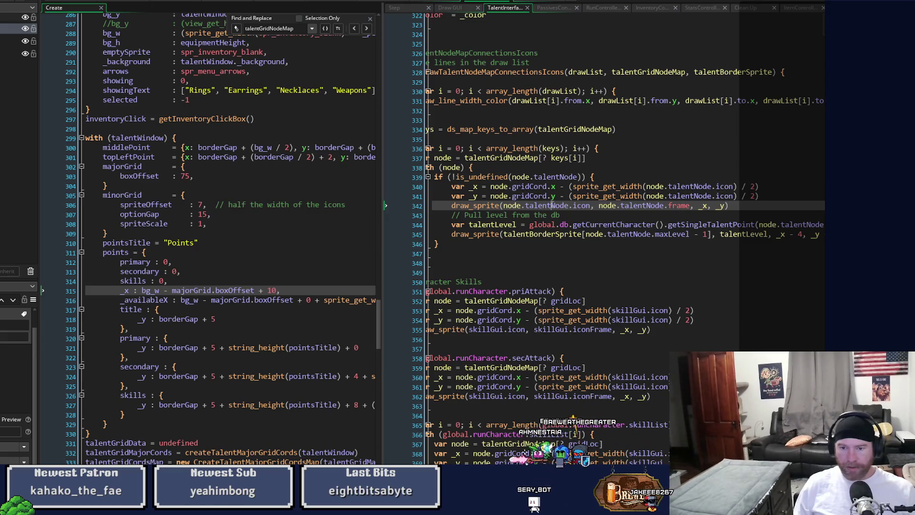
pyautogui.hscroll(-2, 624, 262)
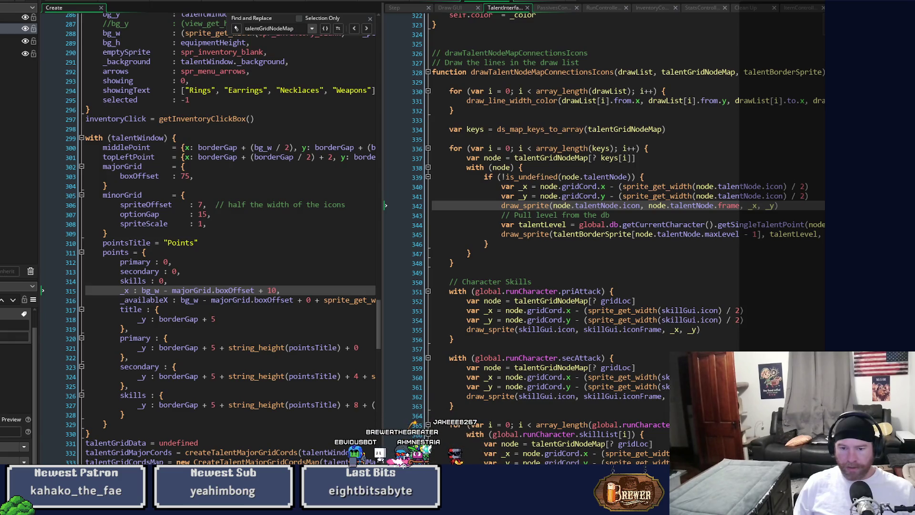
pyautogui.scroll(2, 740, 260)
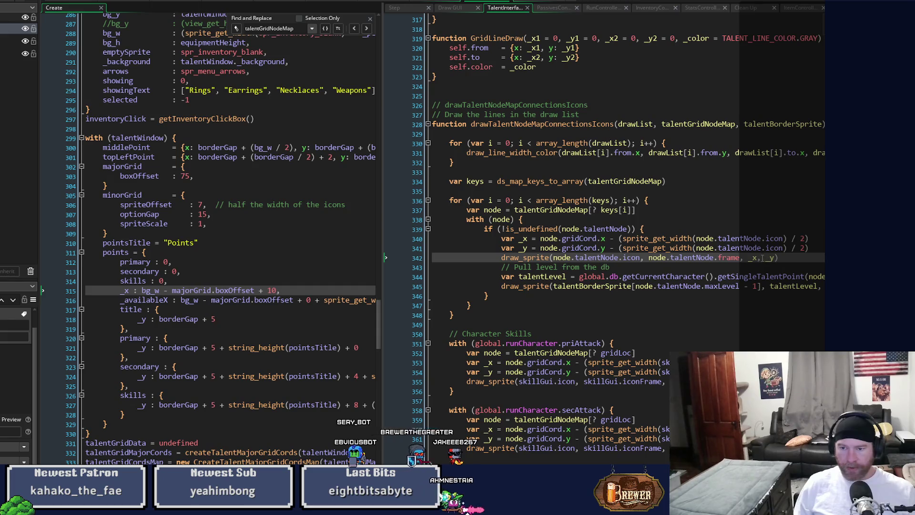
pyautogui.write('+ 1')
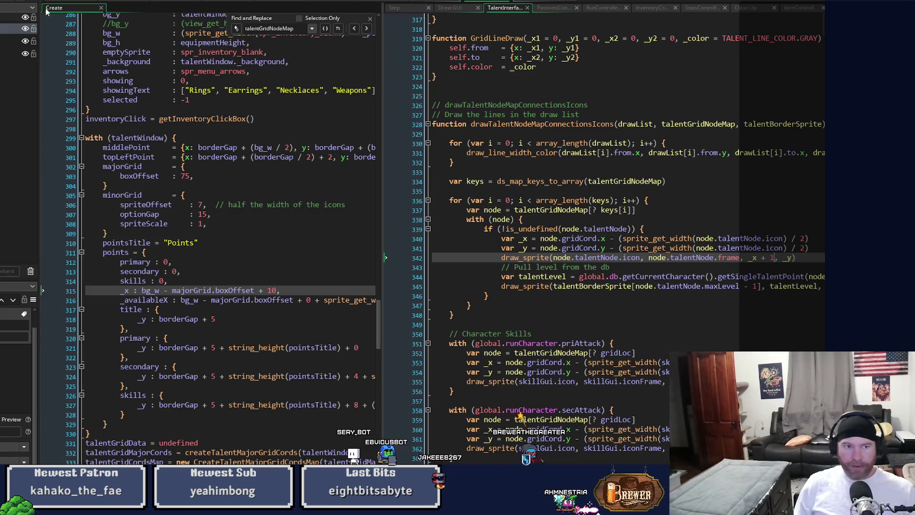
pyautogui.hotkey('ctrl', 'Tab')
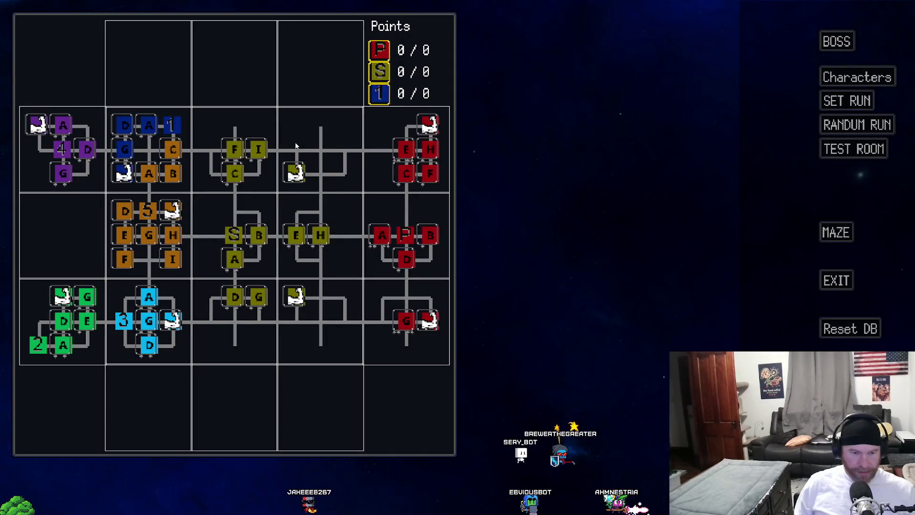
# Step: Close the test game and delete the ' + 1' from the icon draw_sprite call
pyautogui.click(830, 280)
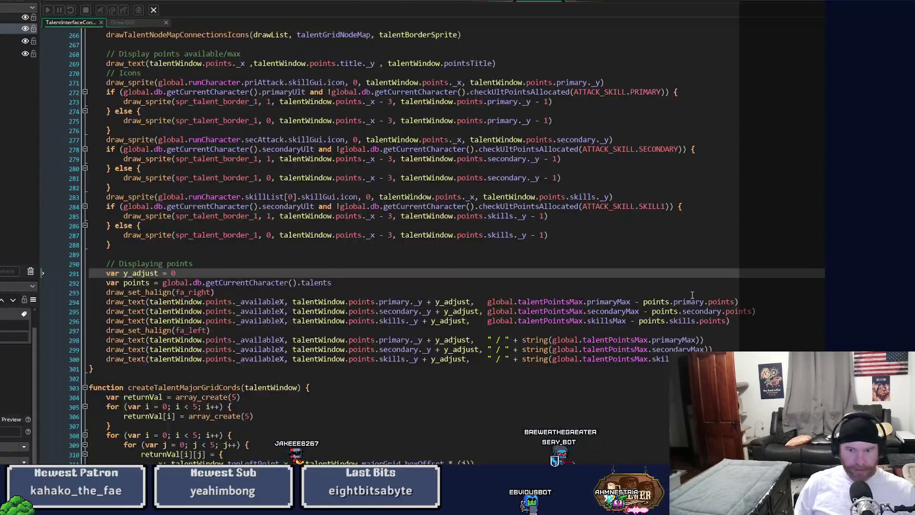
pyautogui.click(483, 4)
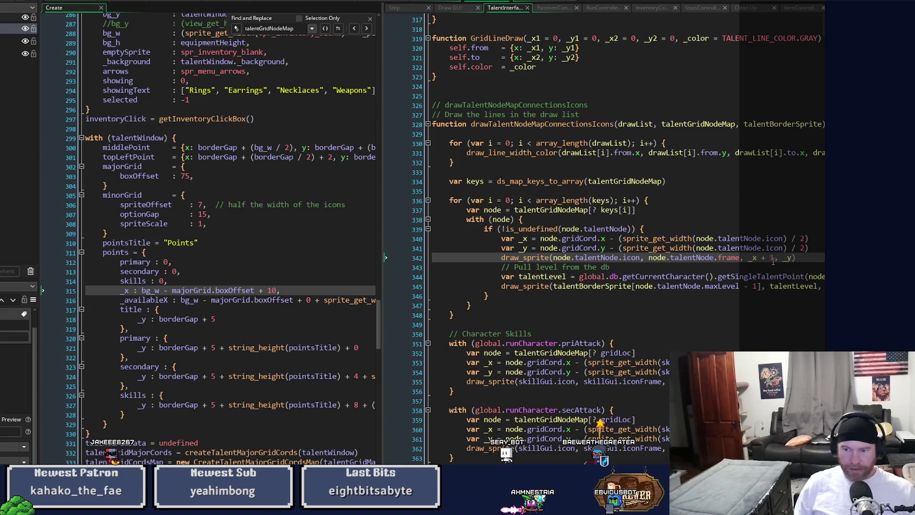
pyautogui.press('BackSpace')
pyautogui.press('BackSpace')
pyautogui.press('BackSpace')
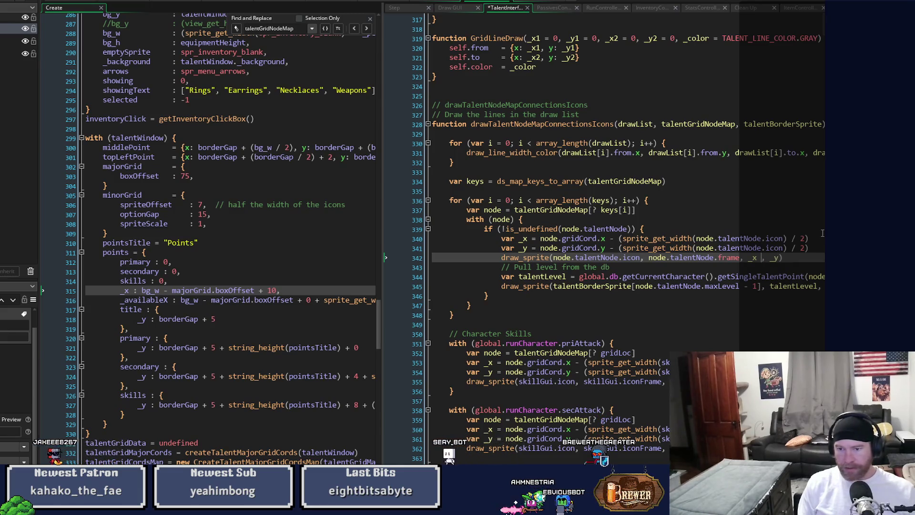
# Step: Add a + 1 offset to both icon x and y lines (340–341), save, and relaunch
pyautogui.press('Up')
pyautogui.press('Up')
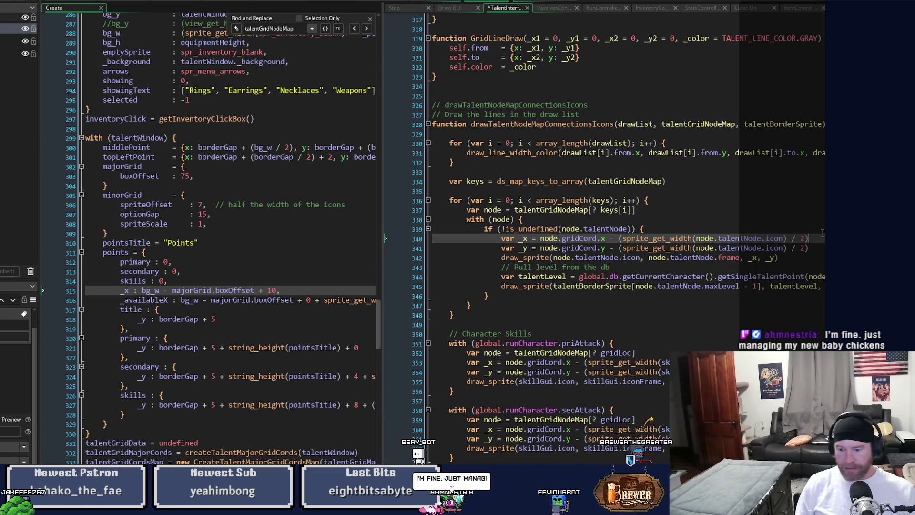
pyautogui.hotkey('alt', 'shift', 'Down')
pyautogui.write(' +')
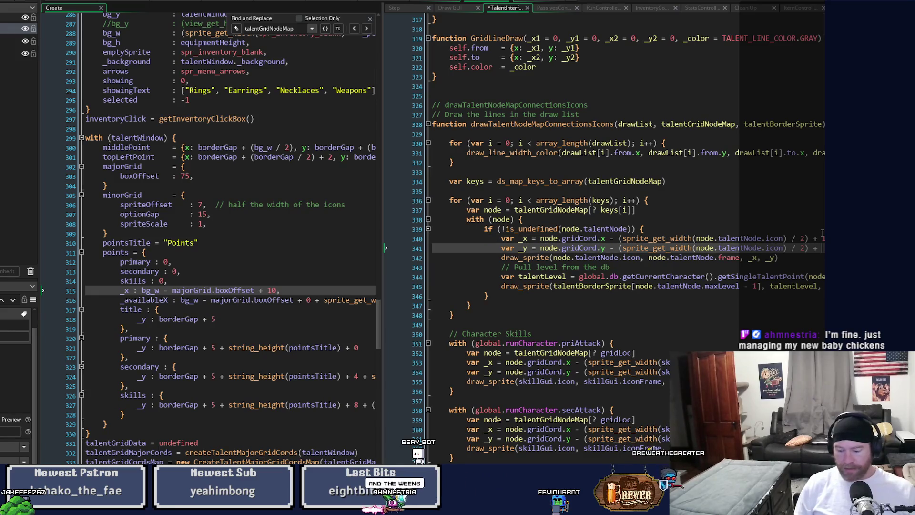
pyautogui.hotkey('ctrl', 's')
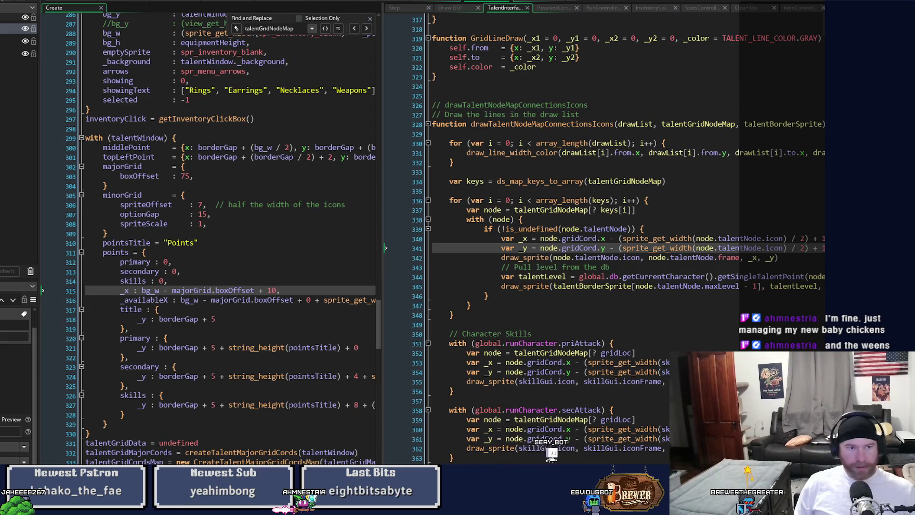
pyautogui.hotkey('alt', 'Tab')
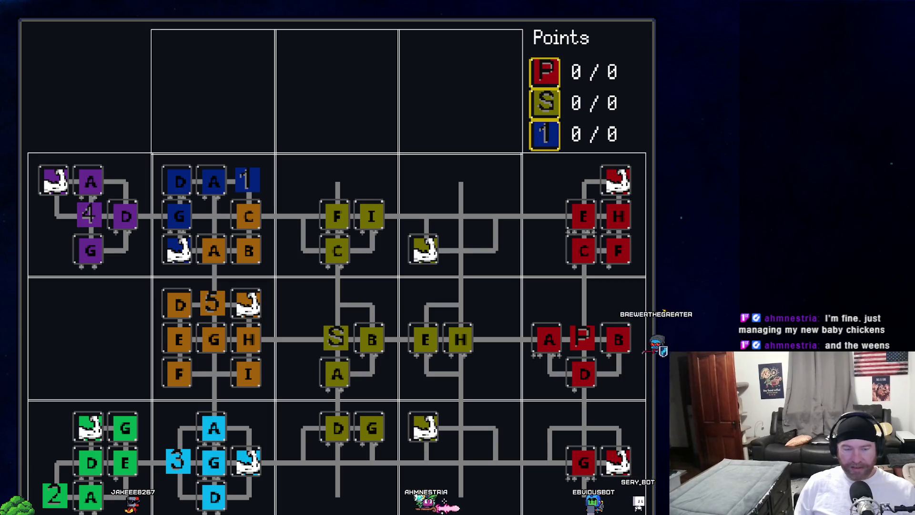
# Step: Close the running game after checking the talent grid icon alignment
pyautogui.press('Escape')
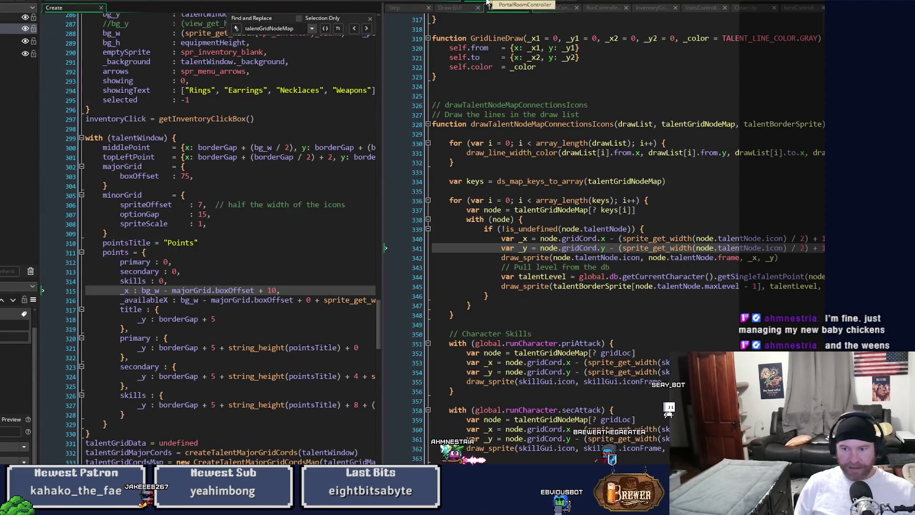
# Step: Delete the + 1 offsets from the icon x and y position lines 340 and 341
pyautogui.hscroll(3, 619, 238)
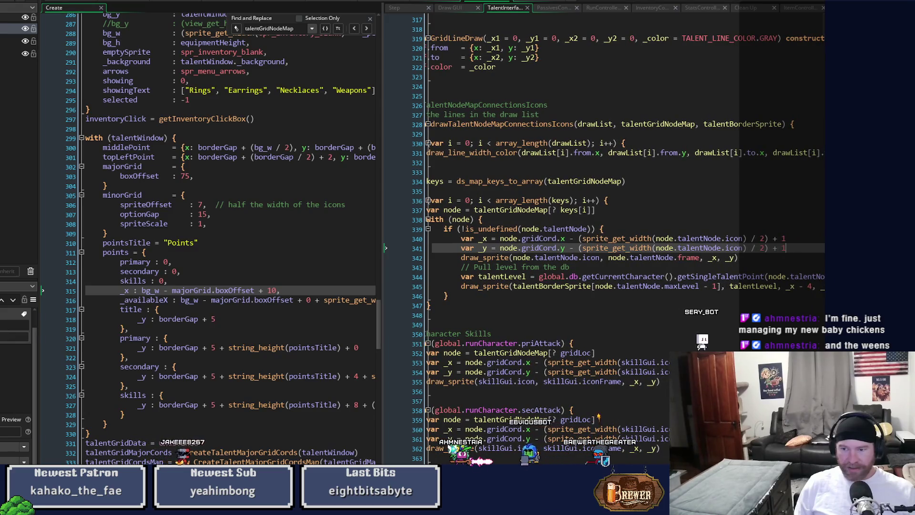
pyautogui.press('BackSpace')
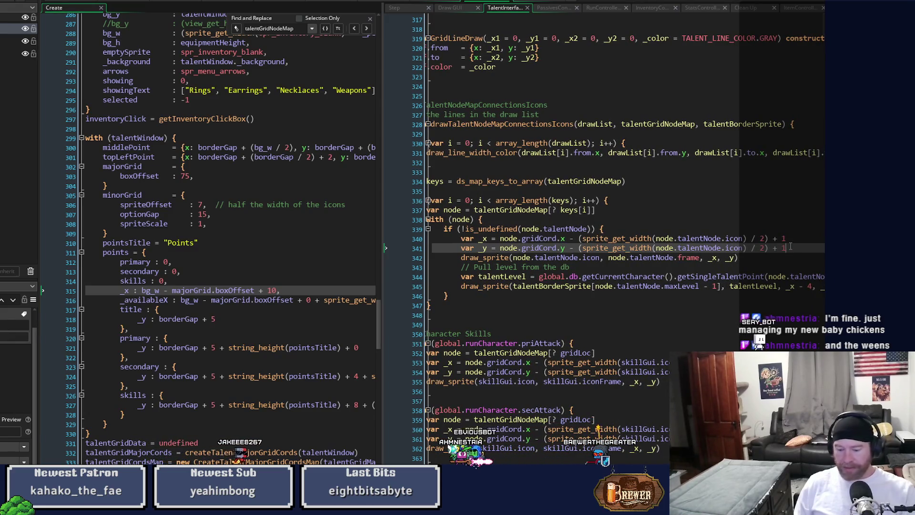
pyautogui.press('BackSpace')
pyautogui.press('BackSpace')
pyautogui.press('BackSpace')
pyautogui.press('Up')
pyautogui.hotkey('shift', 'End')
pyautogui.press('BackSpace')
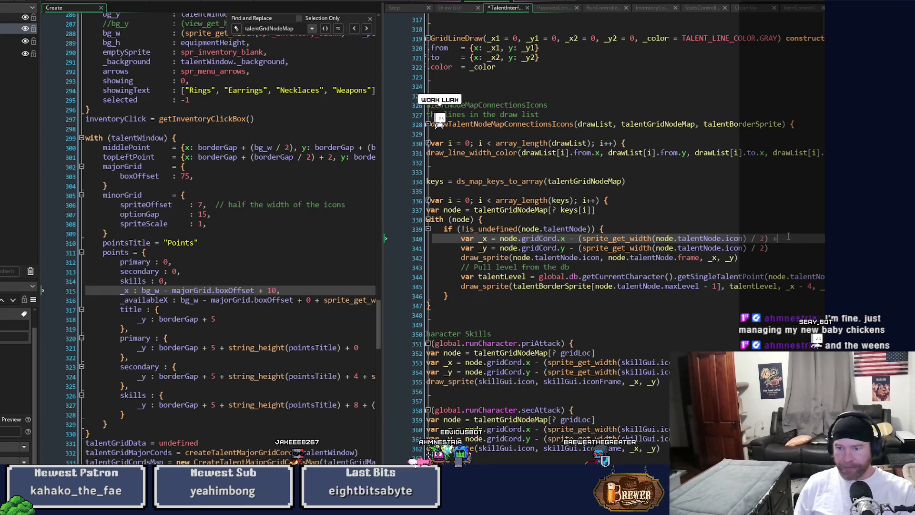
# Step: Type 2 at the border line's offset and restore the x line's closing parenthesis
pyautogui.click(809, 287)
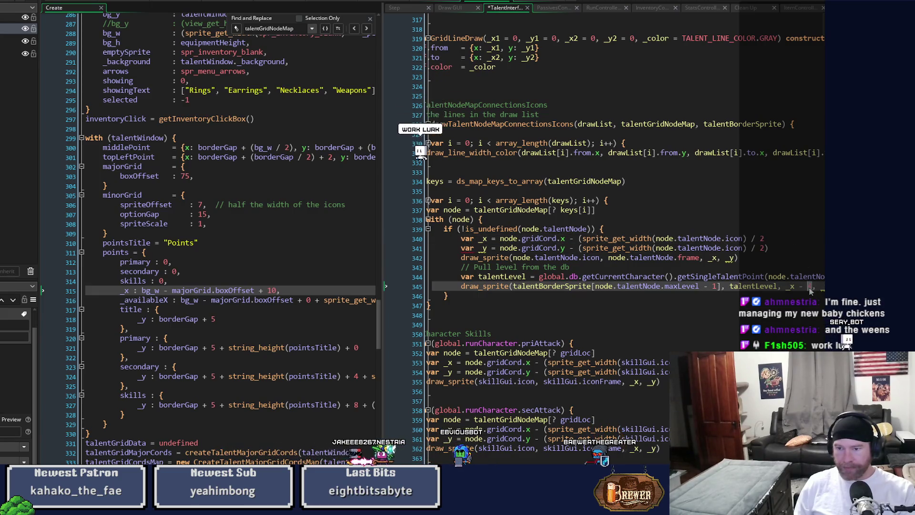
pyautogui.write('2')
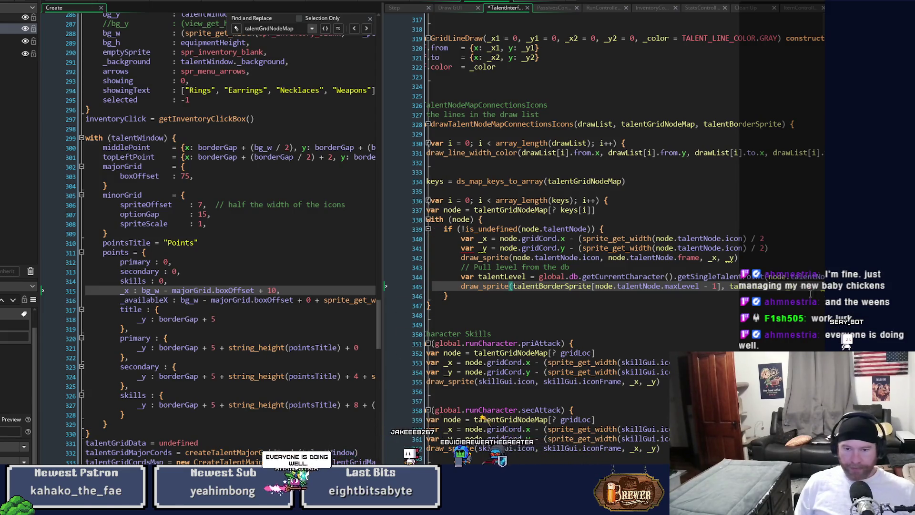
pyautogui.click(768, 238)
pyautogui.write(')')
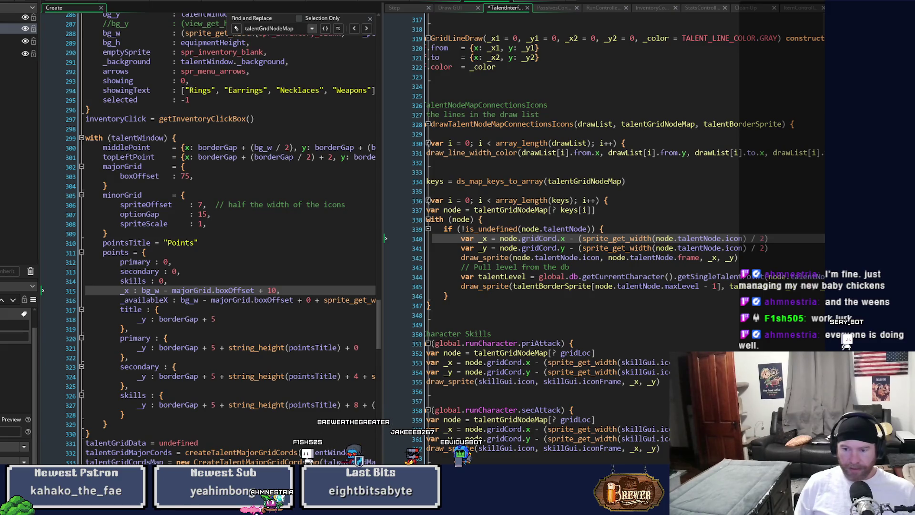
# Step: Save the script and launch the game to check the talent grid
pyautogui.hscroll(5, 619, 214)
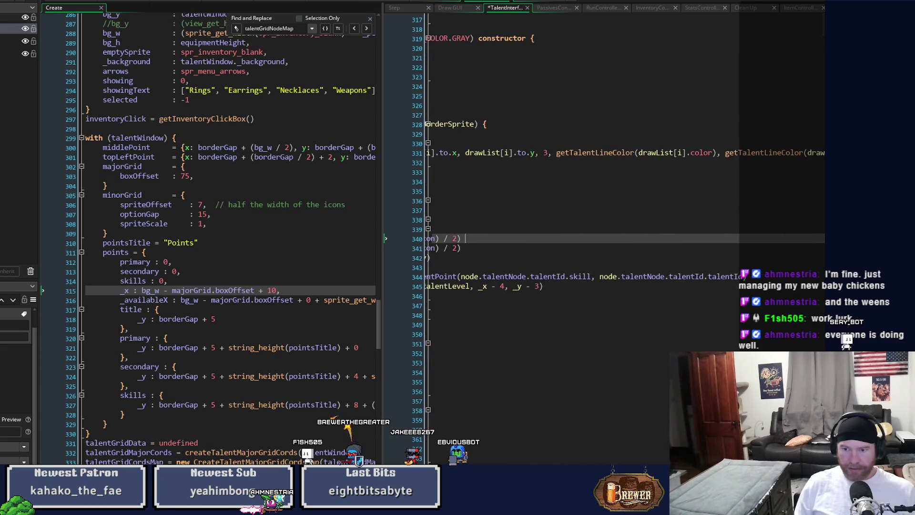
pyautogui.hscroll(-3, 620, 215)
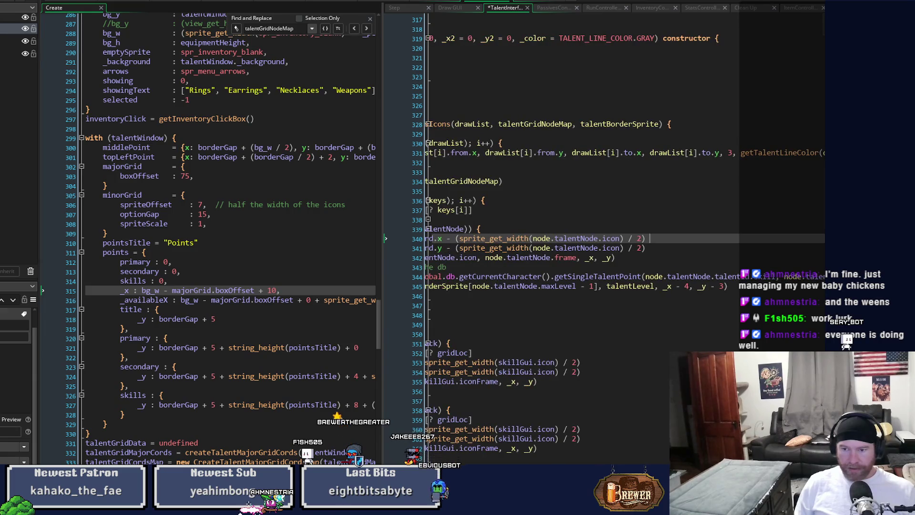
pyautogui.hscroll(-3, 620, 214)
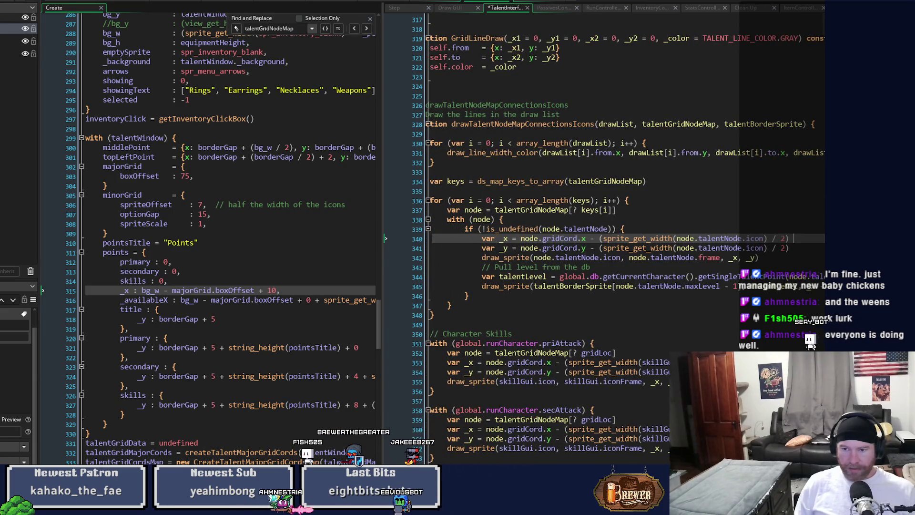
pyautogui.hscroll(1, 620, 215)
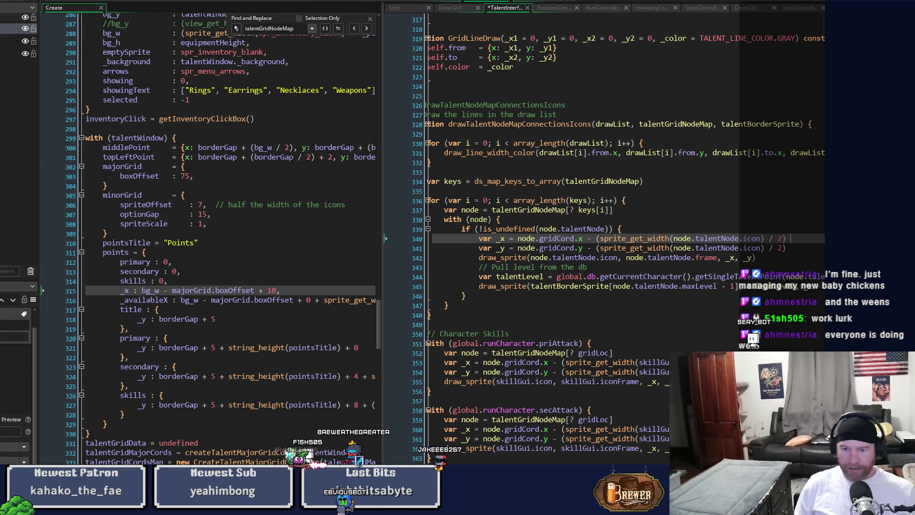
pyautogui.hscroll(2, 619, 238)
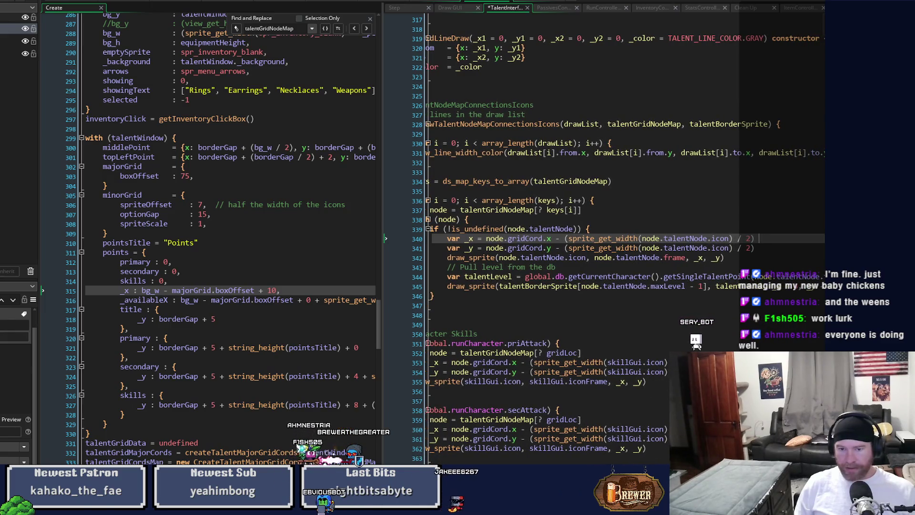
pyautogui.press('Down')
pyautogui.press('Down')
pyautogui.press('Down')
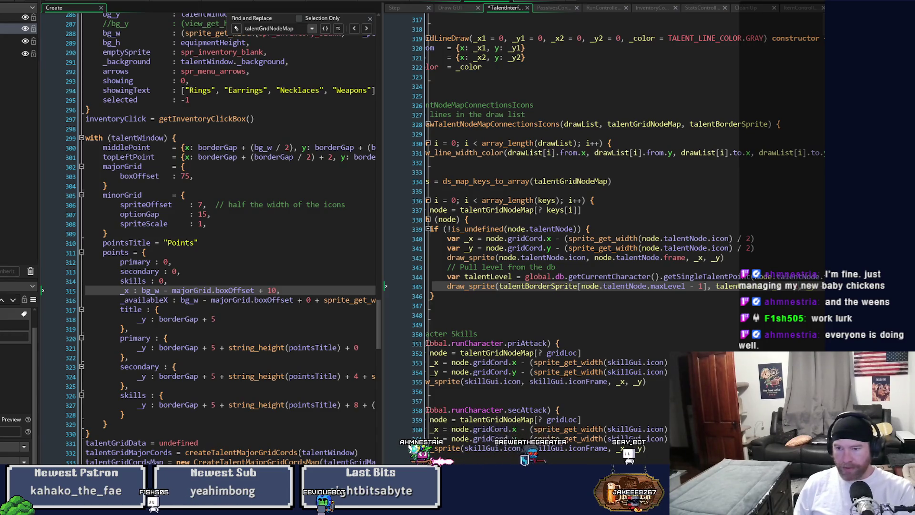
pyautogui.hotkey('ctrl', 's')
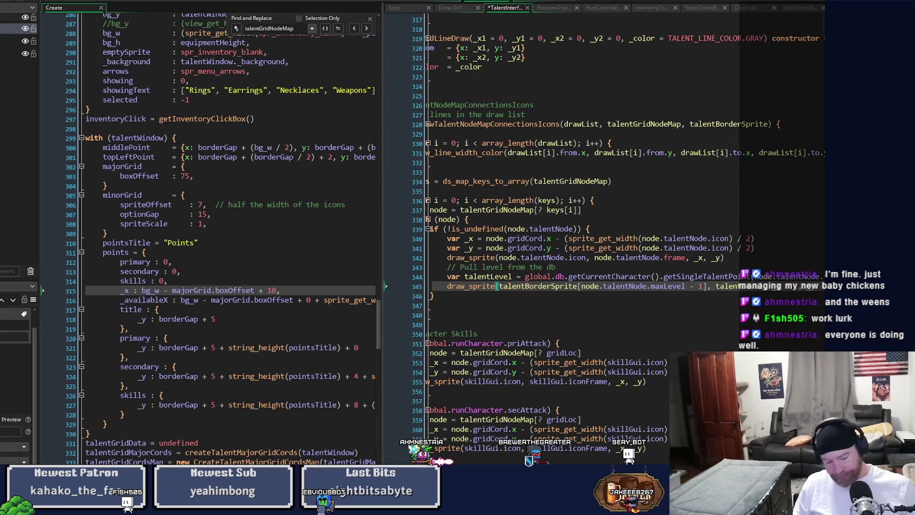
pyautogui.click(39, 99)
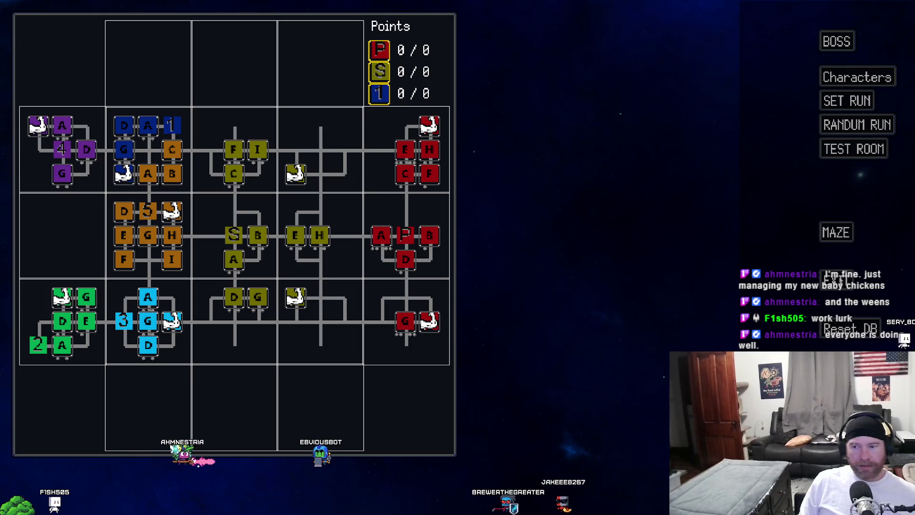
# Step: Close the running talent-tree preview to get back to the points-display code
pyautogui.click(833, 283)
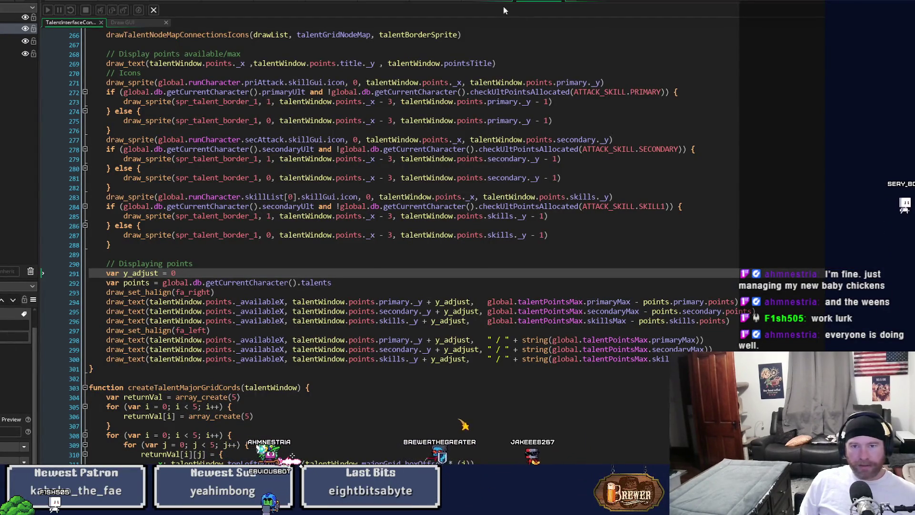
# Step: Switch to the split Create event workspace and scroll the controller code to TalentInterfaceBoxGrid
pyautogui.click(430, 2)
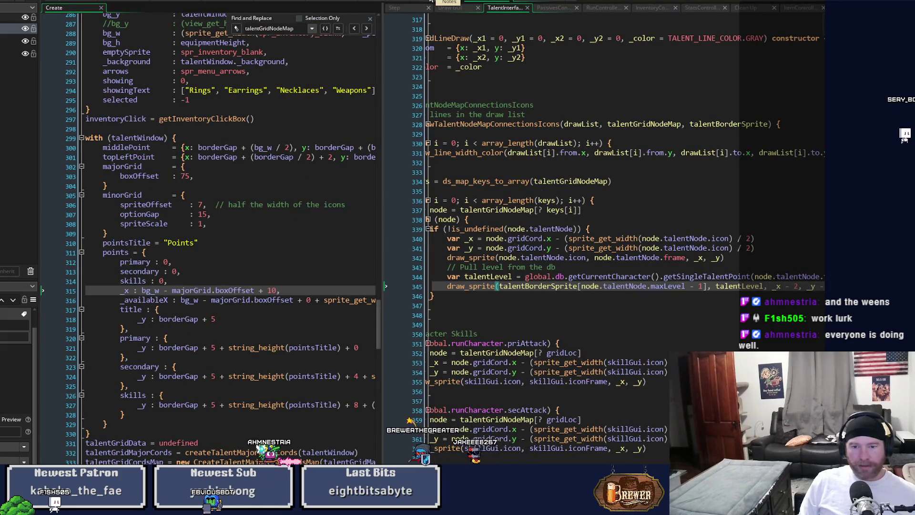
pyautogui.click(581, 316)
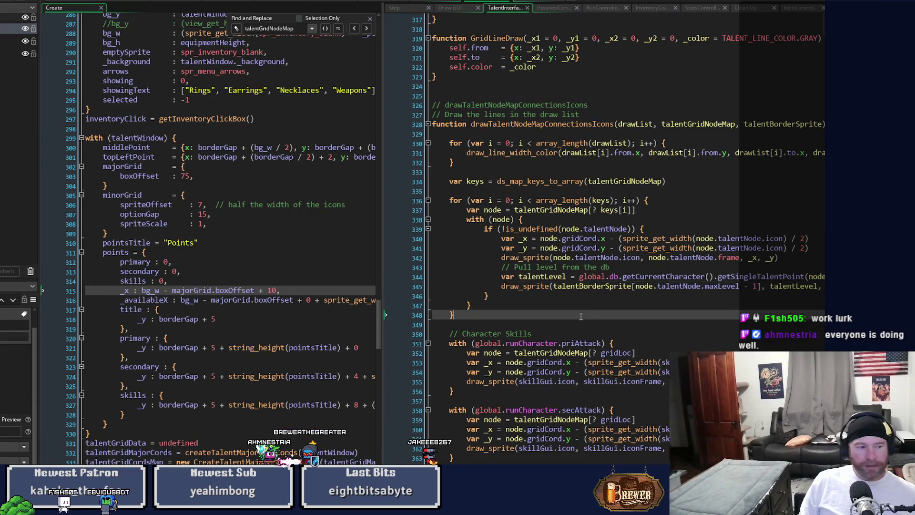
pyautogui.scroll(-1, 581, 315)
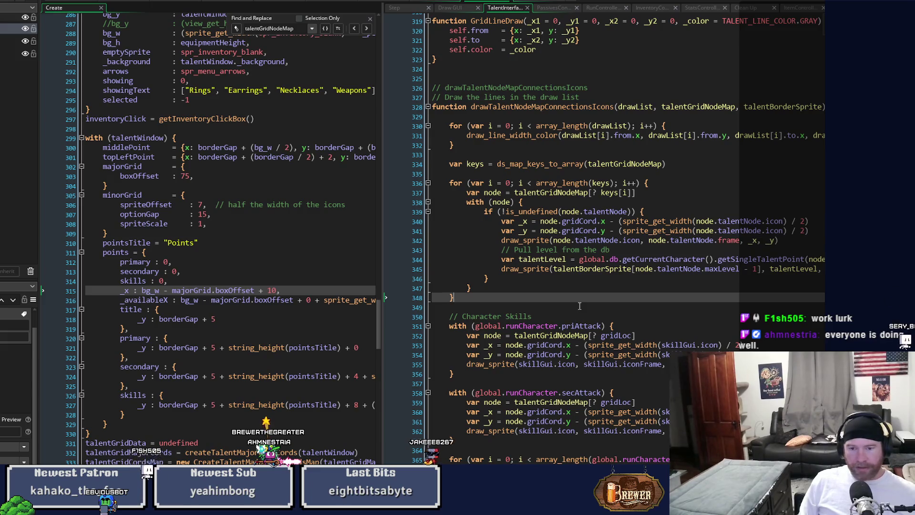
pyautogui.scroll(10, 580, 238)
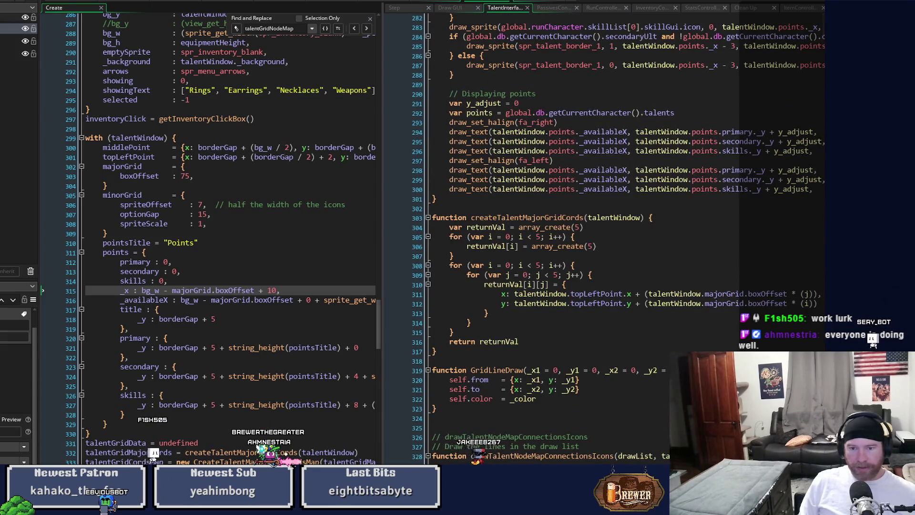
pyautogui.scroll(20, 581, 238)
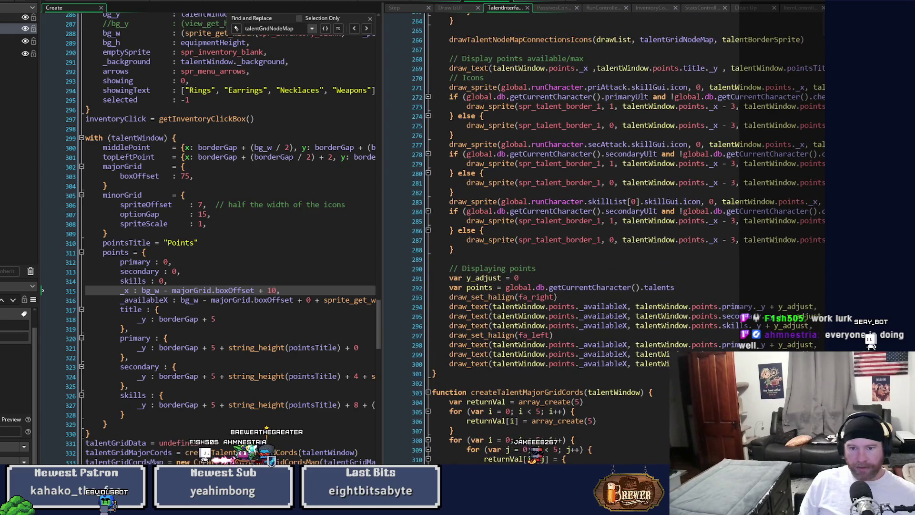
pyautogui.scroll(15, 581, 238)
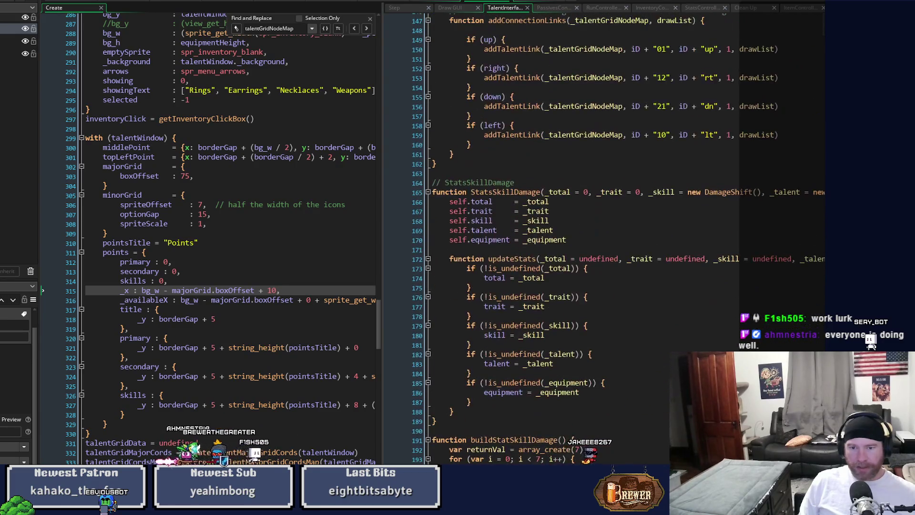
pyautogui.scroll(20, 581, 238)
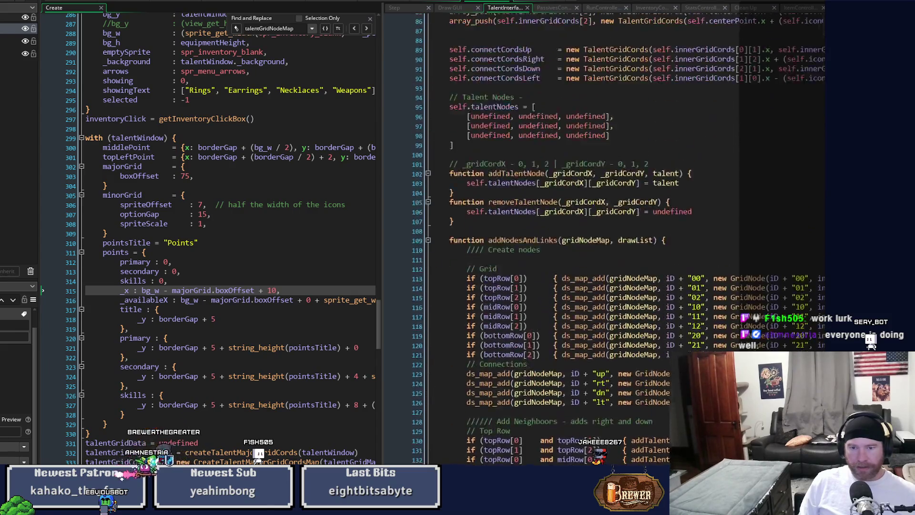
pyautogui.scroll(1, 580, 238)
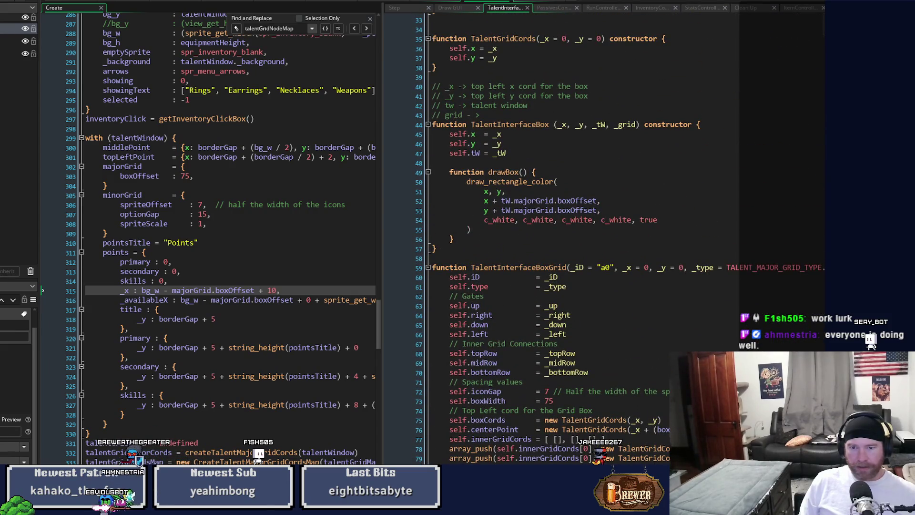
pyautogui.scroll(-5, 581, 238)
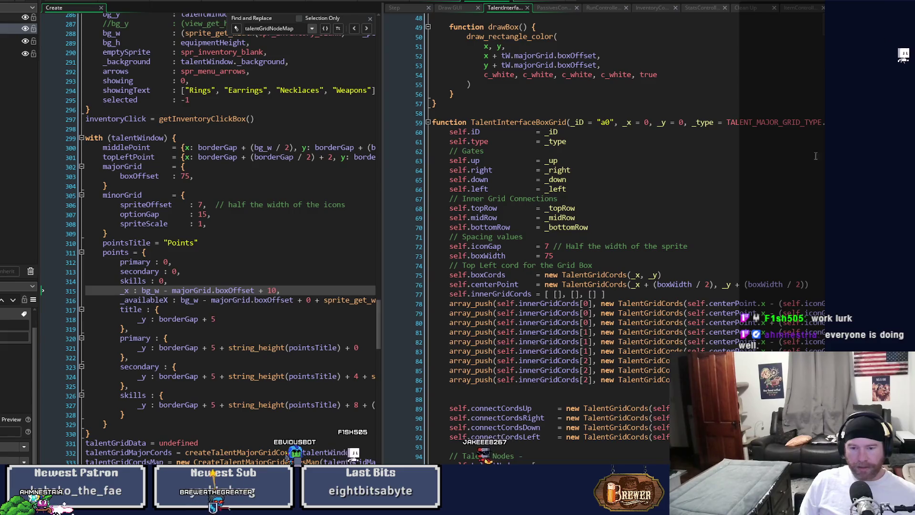
# Step: Cancel a drawLine project search and drag the splitter left to widen the controller pane
pyautogui.hotkey('ctrl', 'shift', 'f')
pyautogui.write('d')
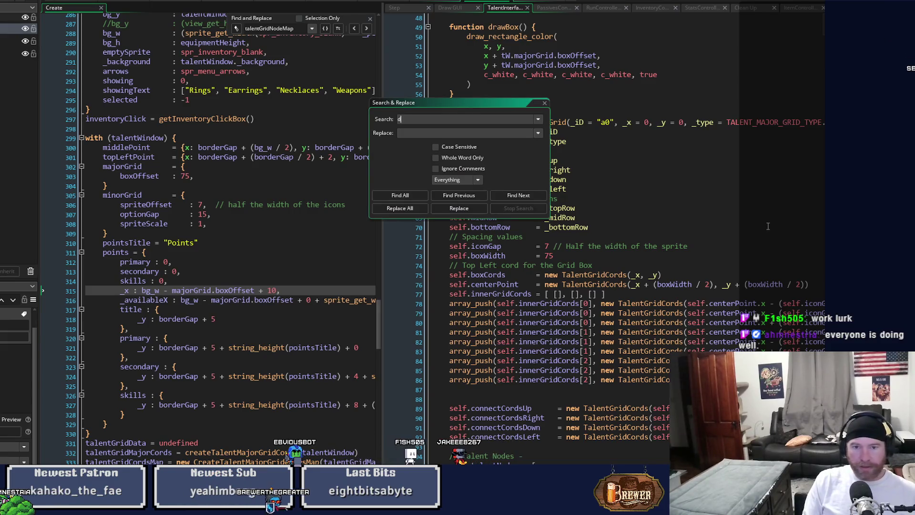
pyautogui.write('rawLine')
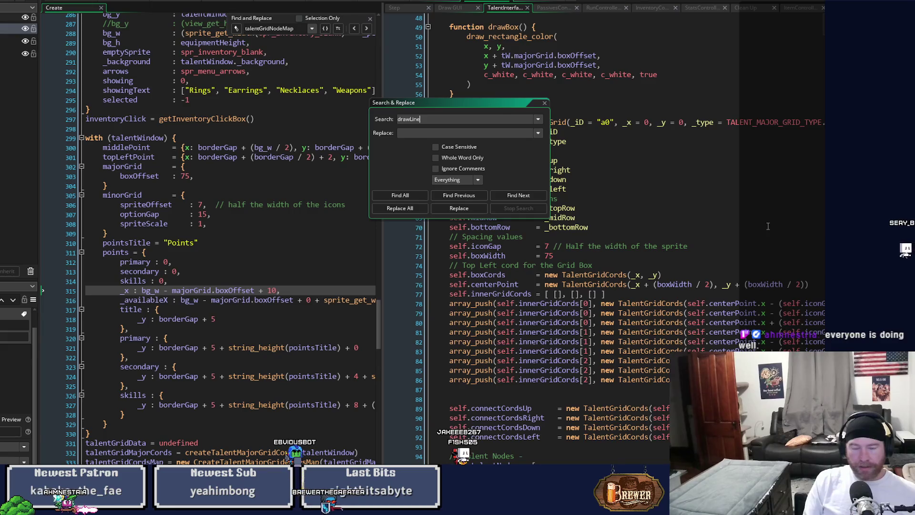
pyautogui.write('ine')
pyautogui.click(767, 226)
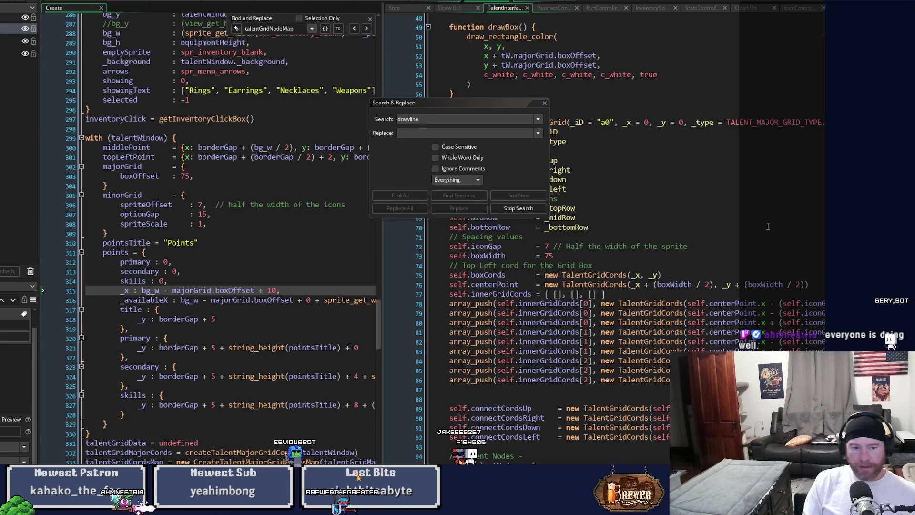
pyautogui.click(544, 102)
pyautogui.moveTo(382, 206); pyautogui.dragTo(235, 215)
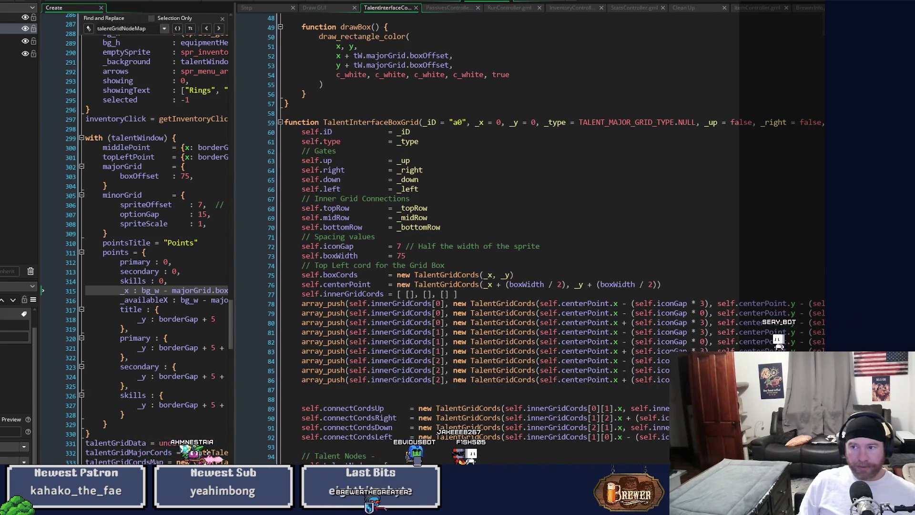
pyautogui.scroll(4, 524, 238)
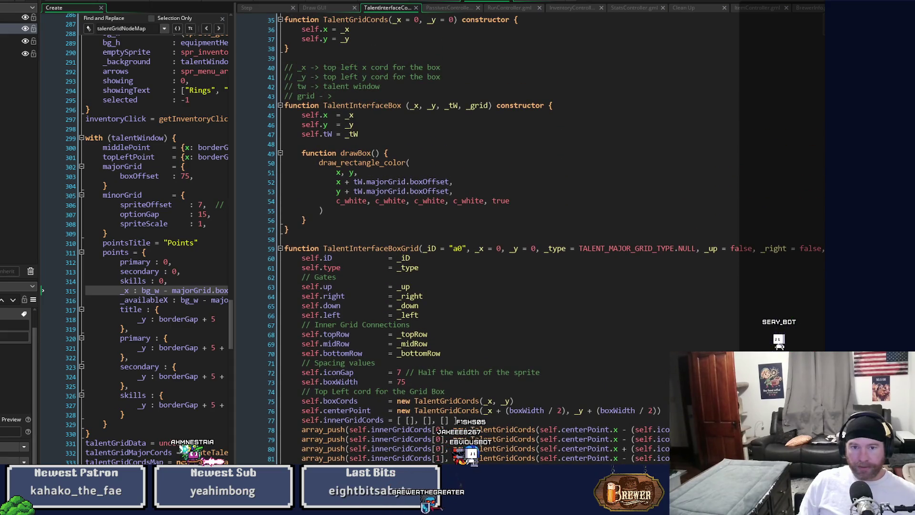
pyautogui.scroll(-15, 524, 238)
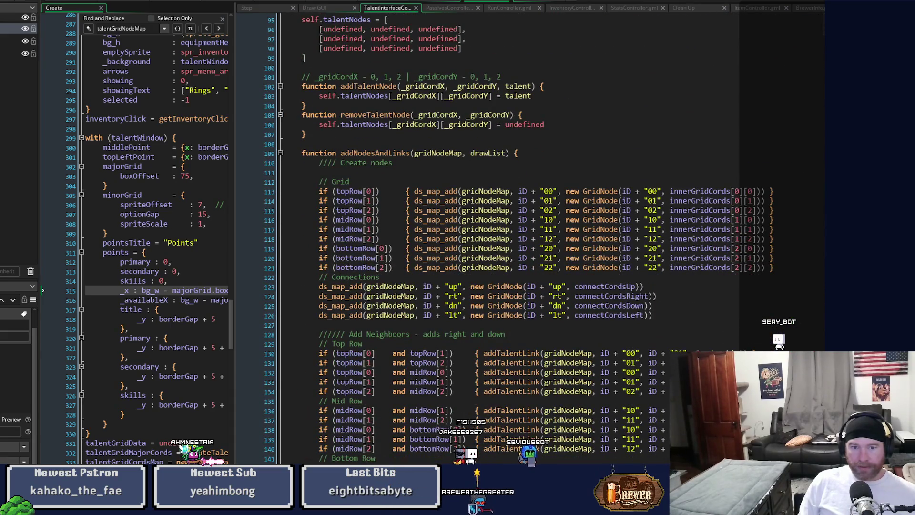
pyautogui.scroll(-2, 524, 238)
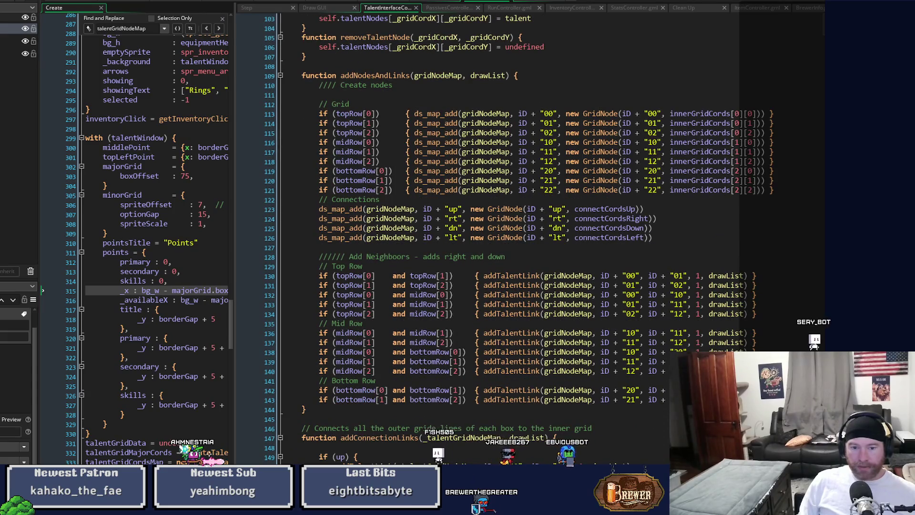
pyautogui.scroll(10, 525, 238)
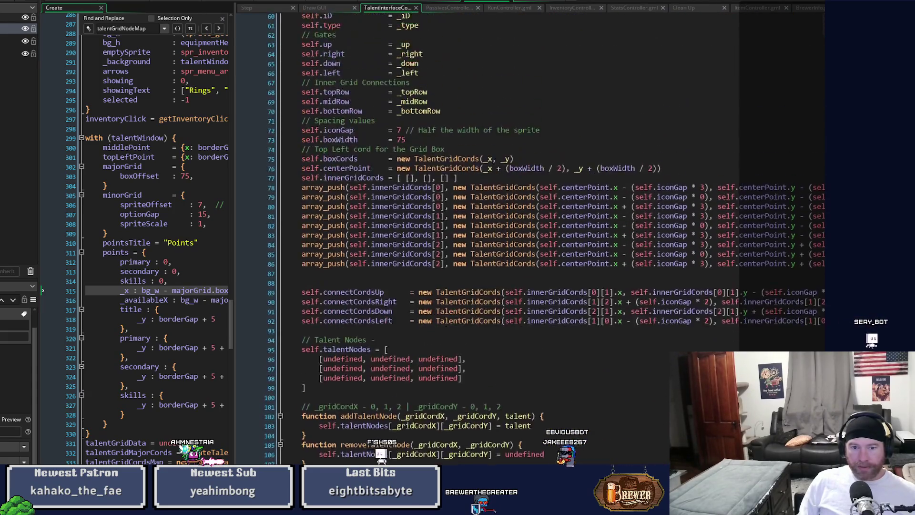
pyautogui.scroll(4, 524, 238)
pyautogui.scroll(-20, 524, 238)
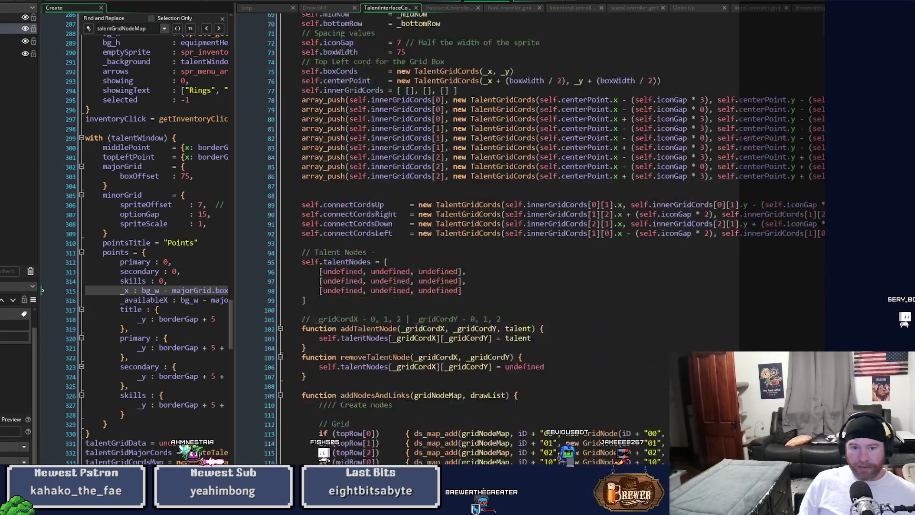
pyautogui.scroll(-17, 524, 238)
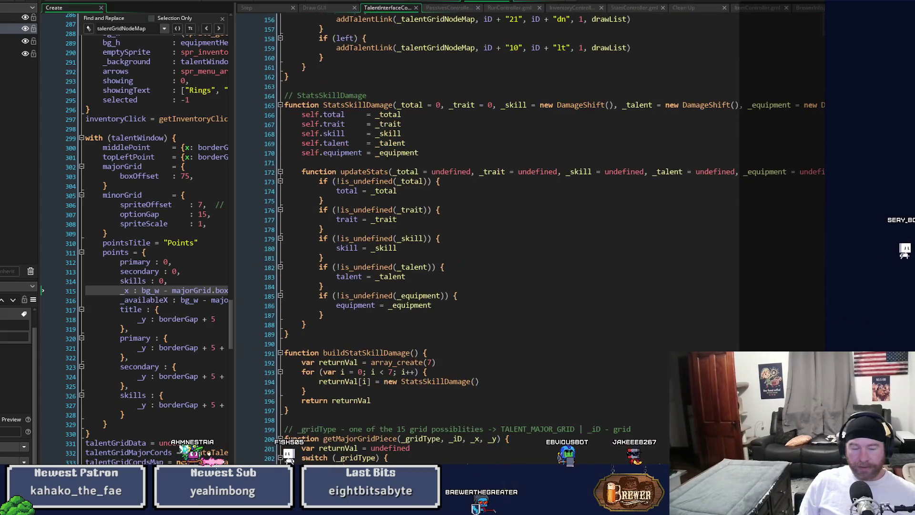
pyautogui.scroll(-7, 524, 239)
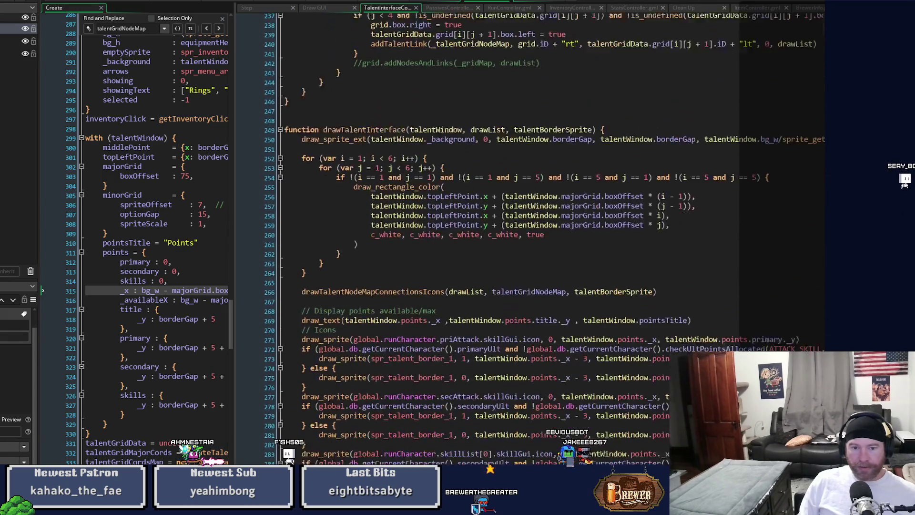
pyautogui.scroll(8, 524, 238)
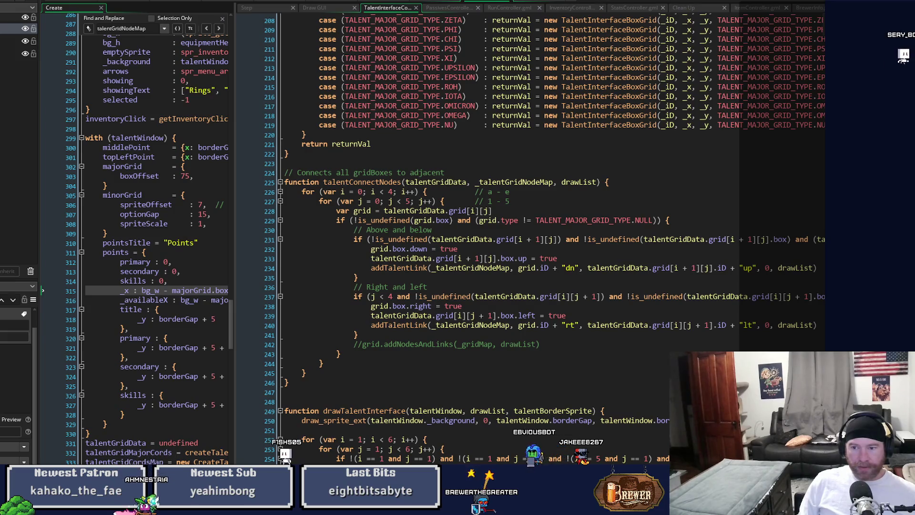
pyautogui.click(787, 267)
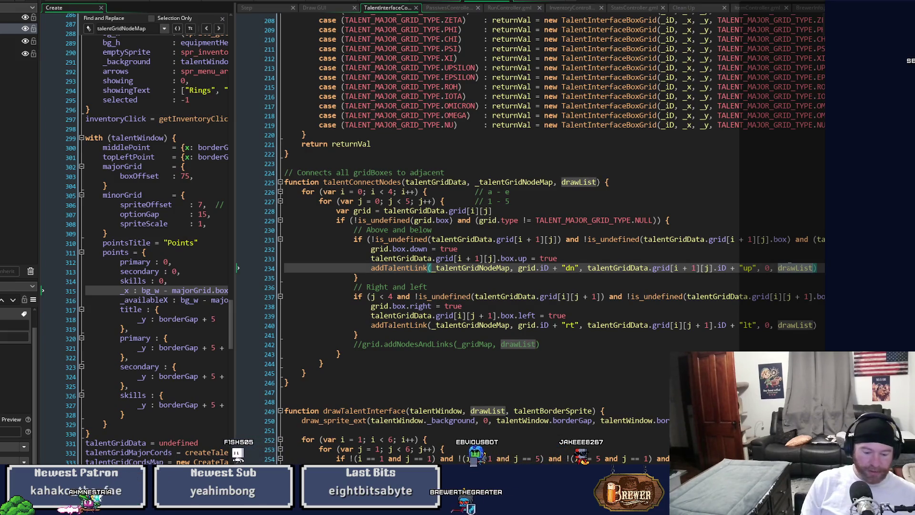
# Step: Find all drawList uses across the project and select the drawTalentNodeMapConnectionsIcons match
pyautogui.hotkey('ctrl', 'shift', 'f')
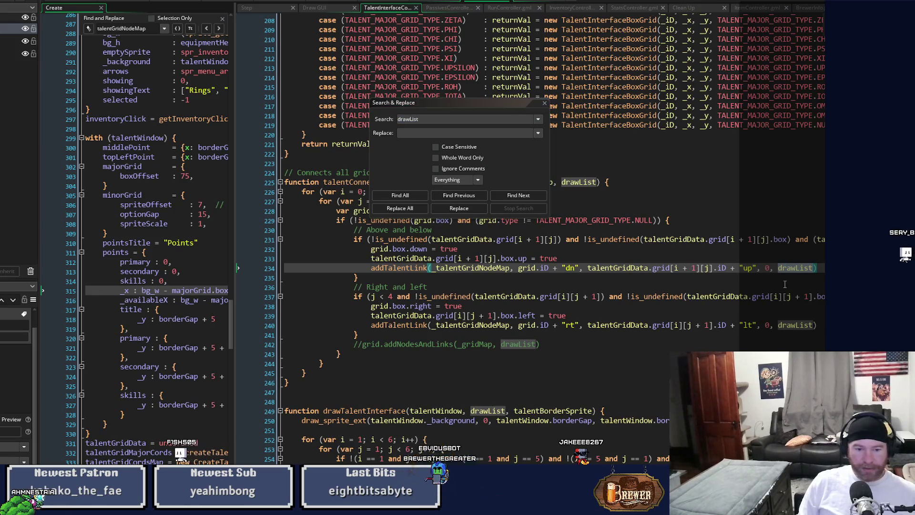
pyautogui.click(544, 103)
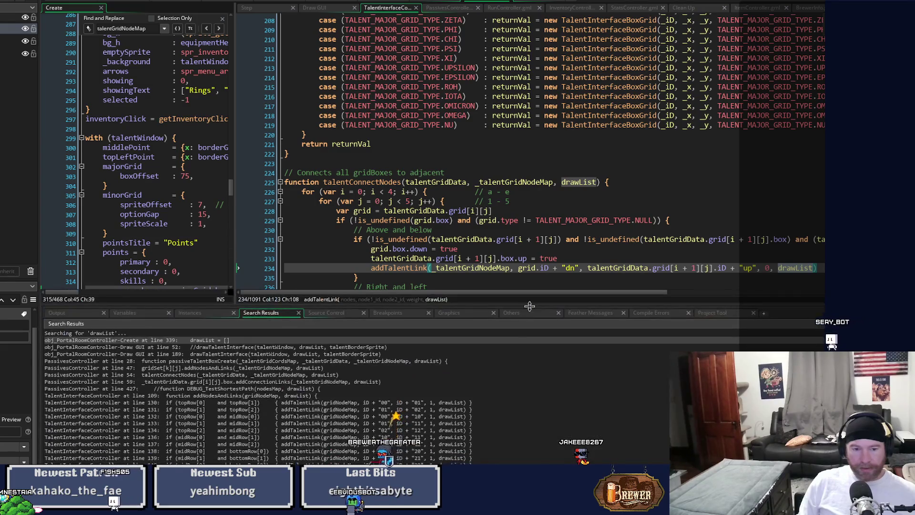
pyautogui.scroll(-4, 501, 443)
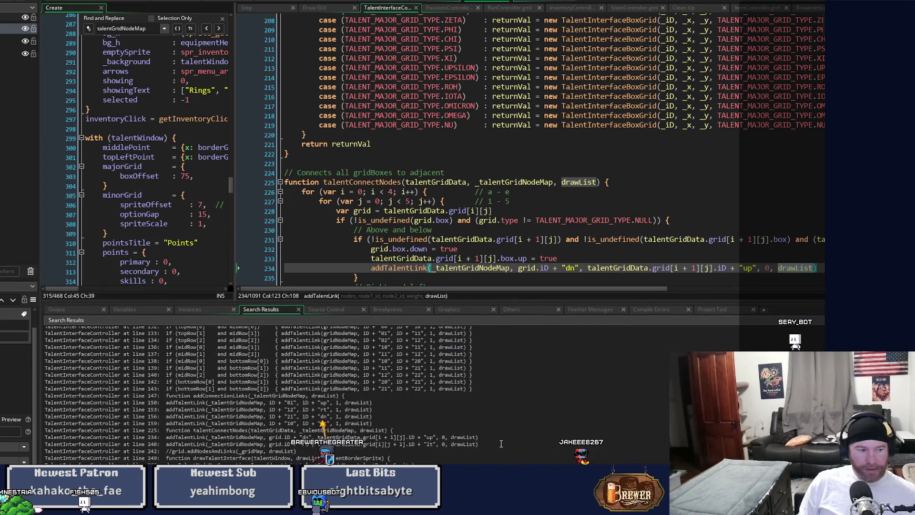
pyautogui.scroll(-1, 501, 444)
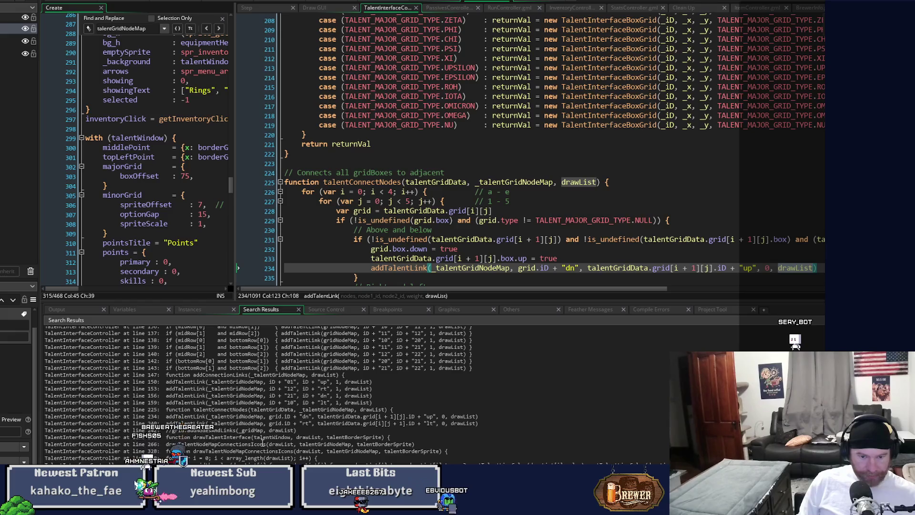
pyautogui.click(261, 444)
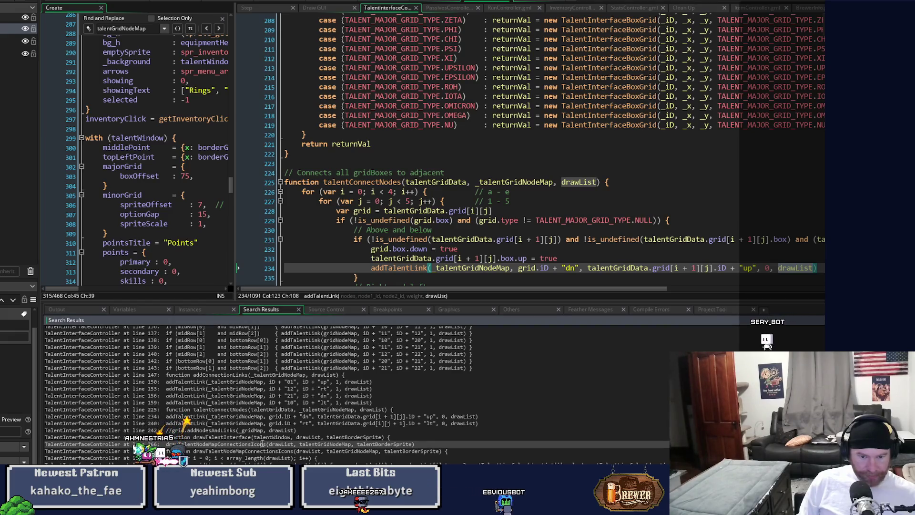
# Step: Jump to the line 266 call, then to the drawTalentNodeMapConnectionsIcons definition at line 328
pyautogui.doubleClick(261, 443)
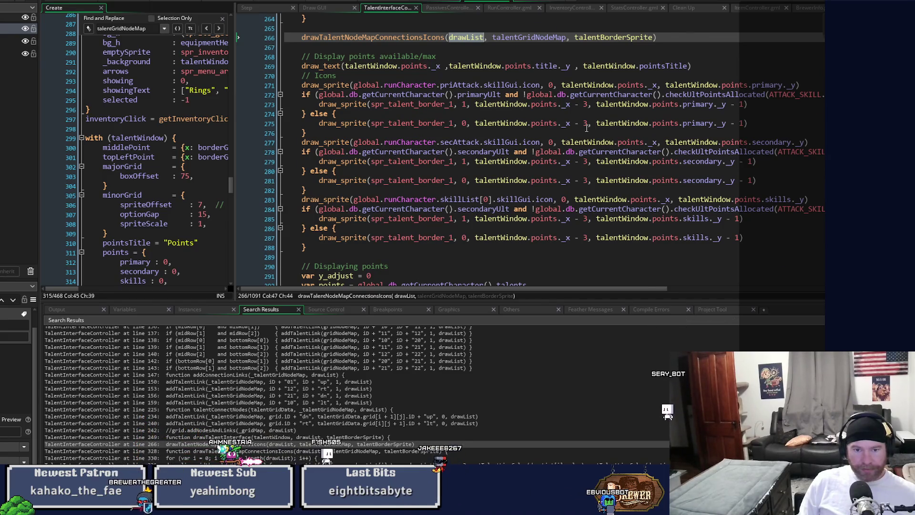
pyautogui.scroll(-2, 587, 128)
pyautogui.scroll(5, 586, 127)
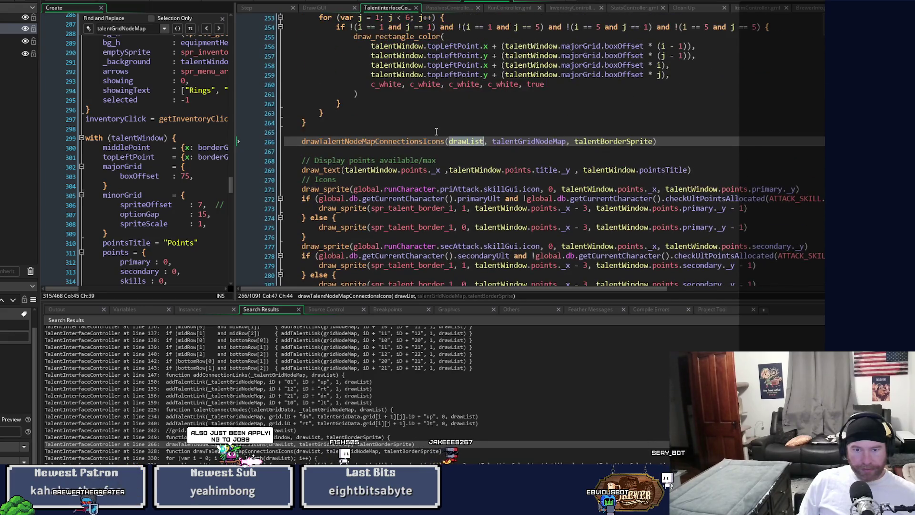
pyautogui.middleClick(434, 143)
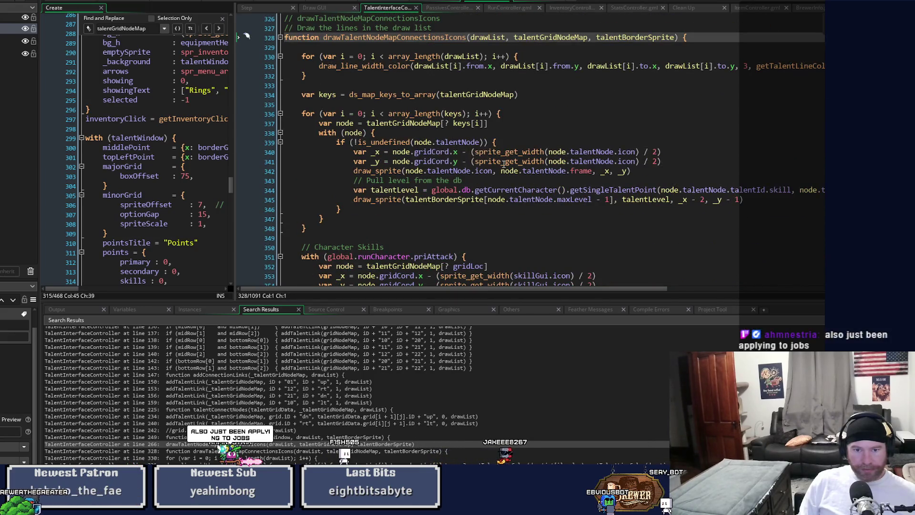
pyautogui.scroll(-8, 534, 164)
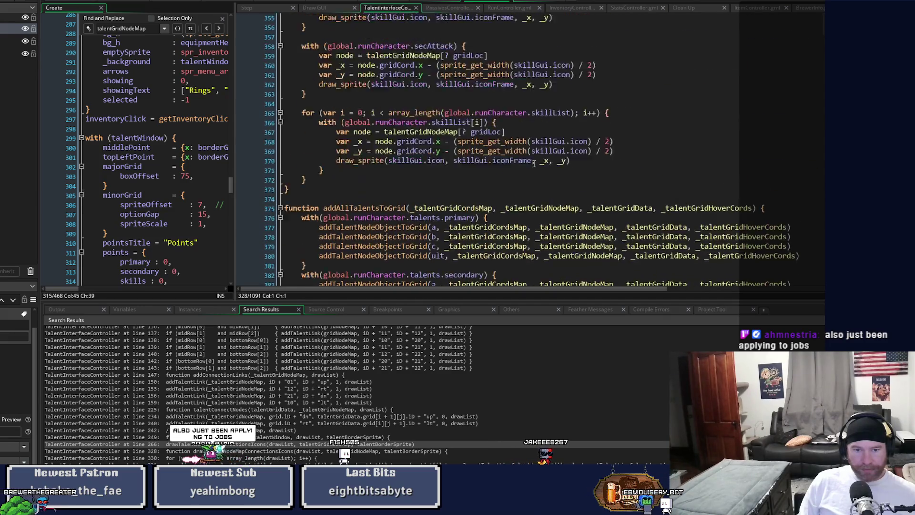
pyautogui.scroll(6, 534, 163)
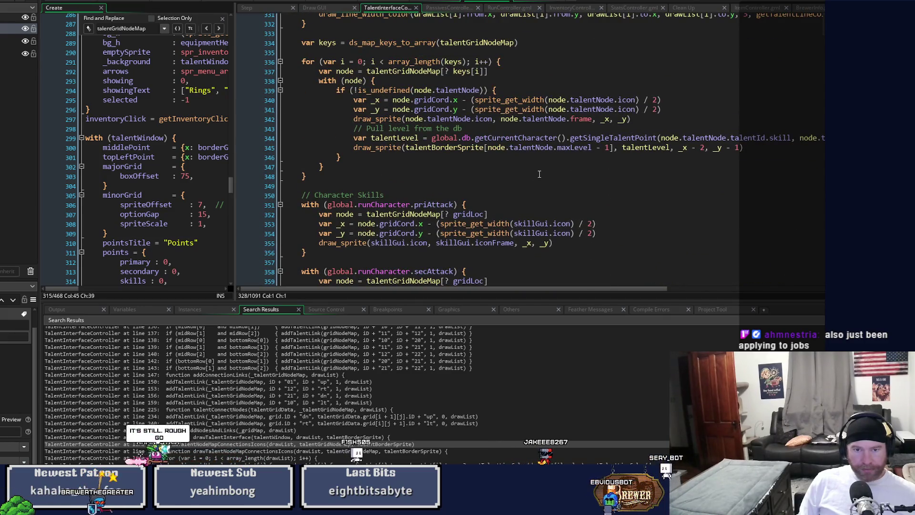
pyautogui.scroll(3, 539, 174)
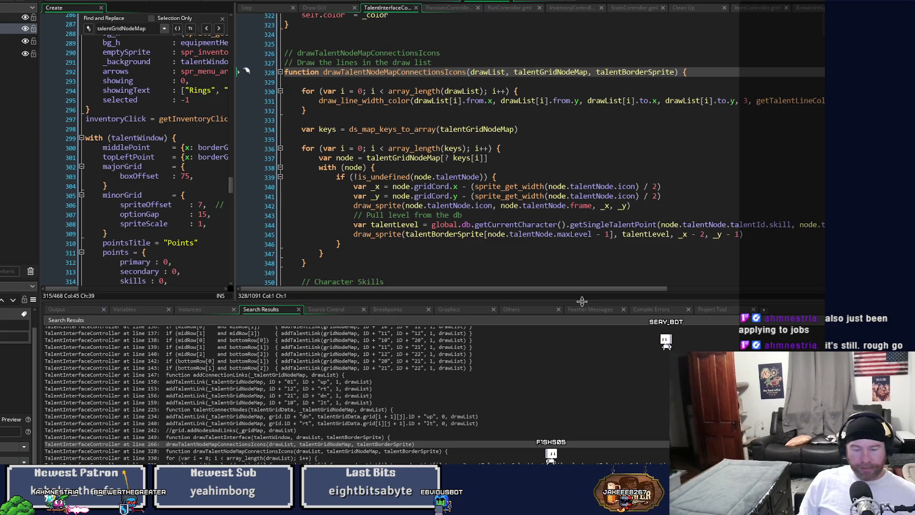
# Step: Collapse the Search Results panel to give the code editors full height, then view the Step event
pyautogui.moveTo(581, 301); pyautogui.dragTo(582, 461)
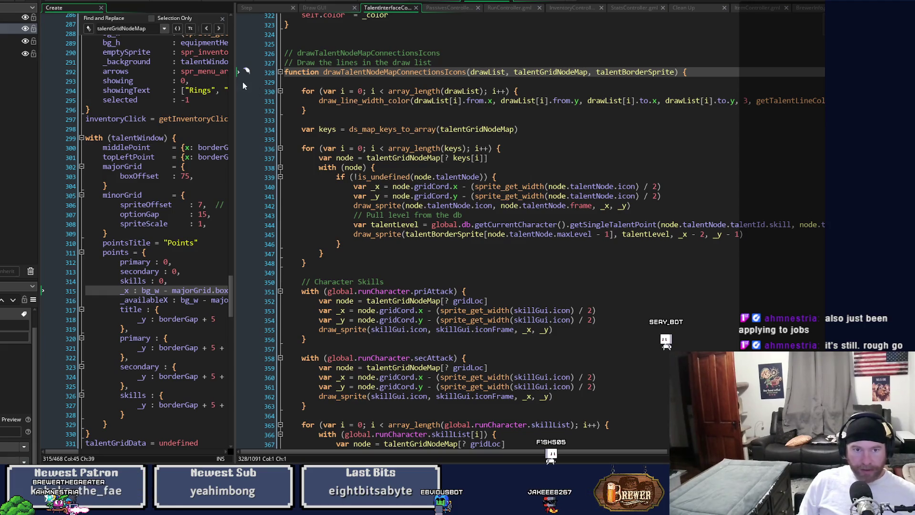
pyautogui.scroll(3, 595, 344)
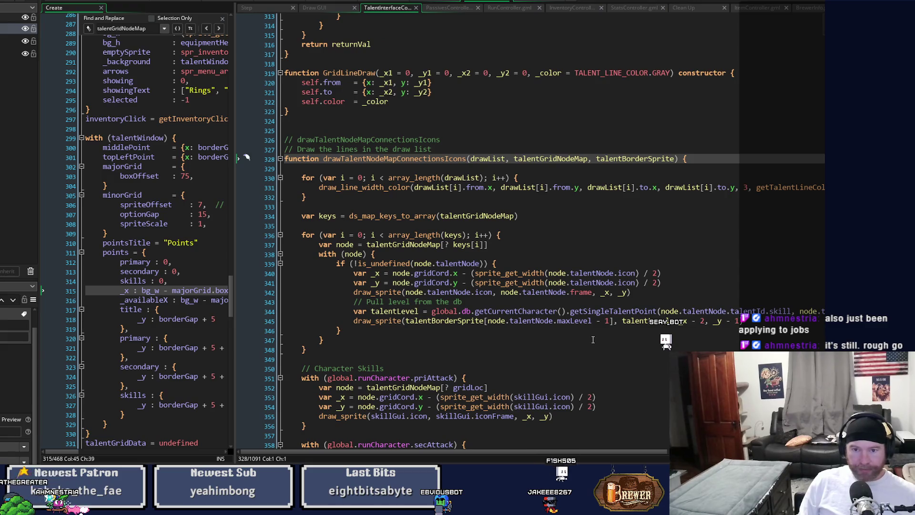
pyautogui.scroll(-5, 593, 339)
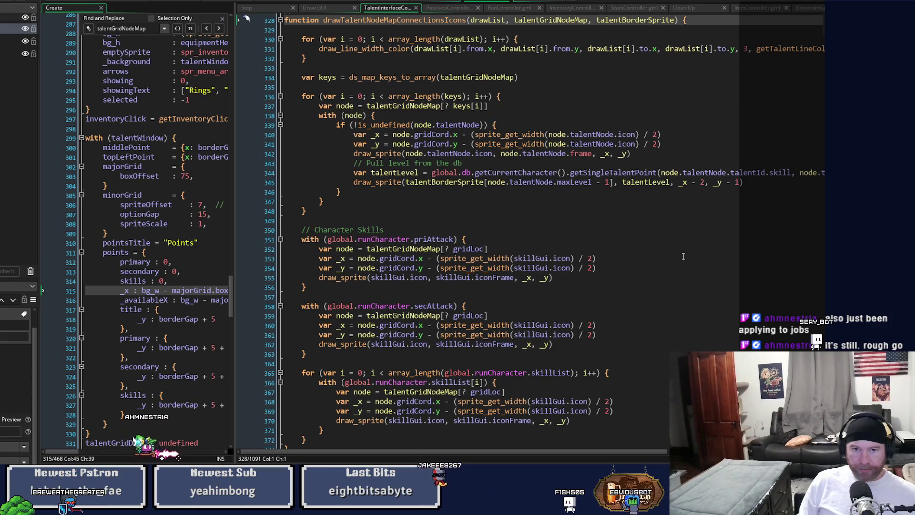
pyautogui.hotkey('ctrl', 'Tab')
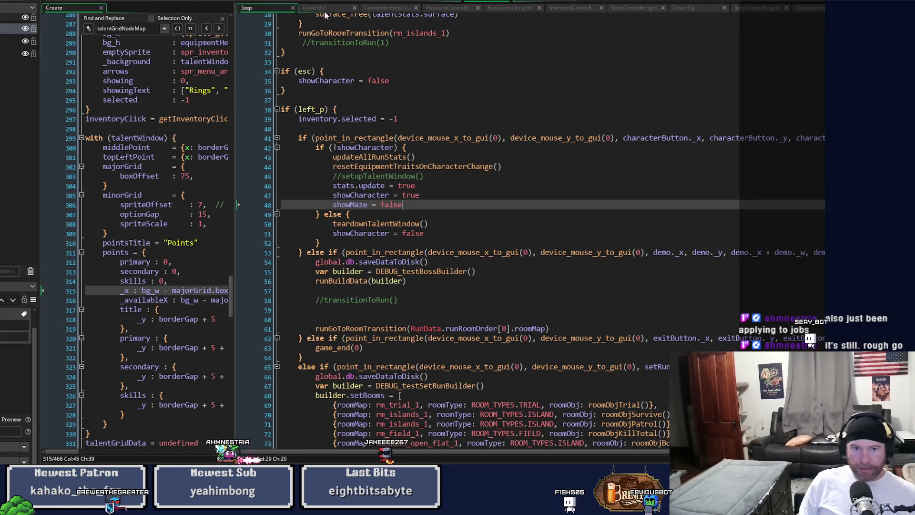
# Step: Jump from the Draw GUI call to the drawTalentInterface definition in TalentInterfaceController
pyautogui.hotkey('ctrl', 'Tab')
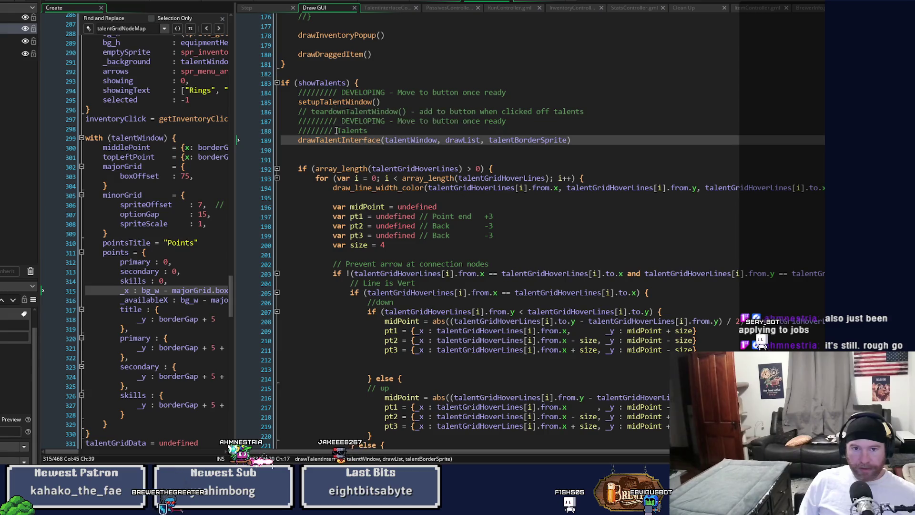
pyautogui.middleClick(338, 140)
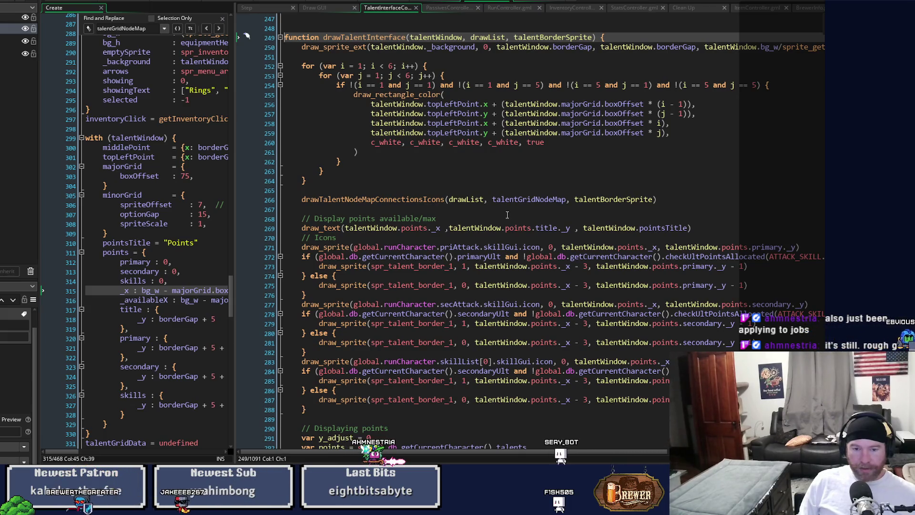
# Step: Jump from line 266 to drawTalentNodeMapConnectionsIcons and scroll through its node-drawing code
pyautogui.scroll(-3, 507, 215)
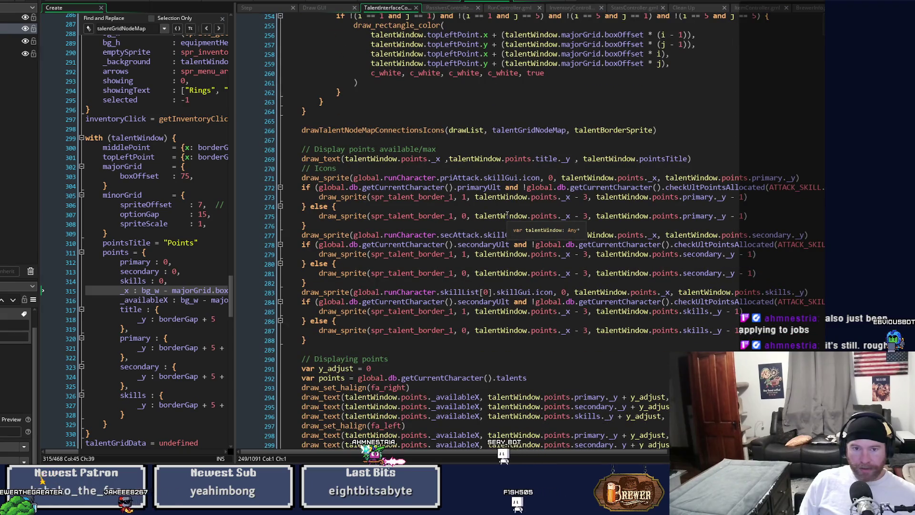
pyautogui.scroll(3, 507, 214)
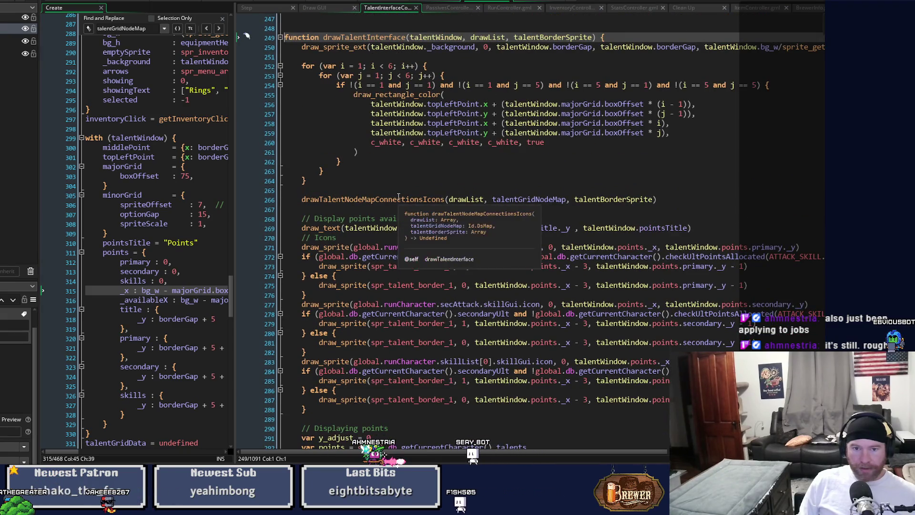
pyautogui.middleClick(398, 199)
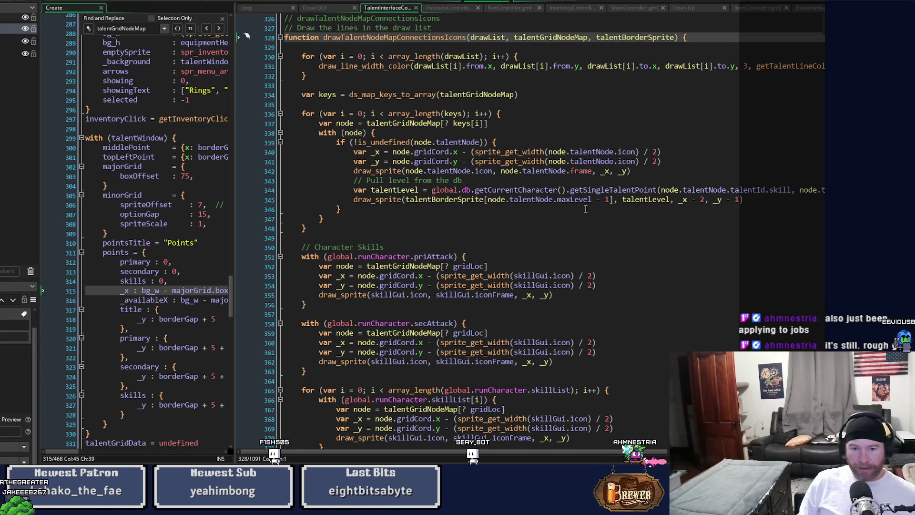
pyautogui.scroll(-1, 585, 209)
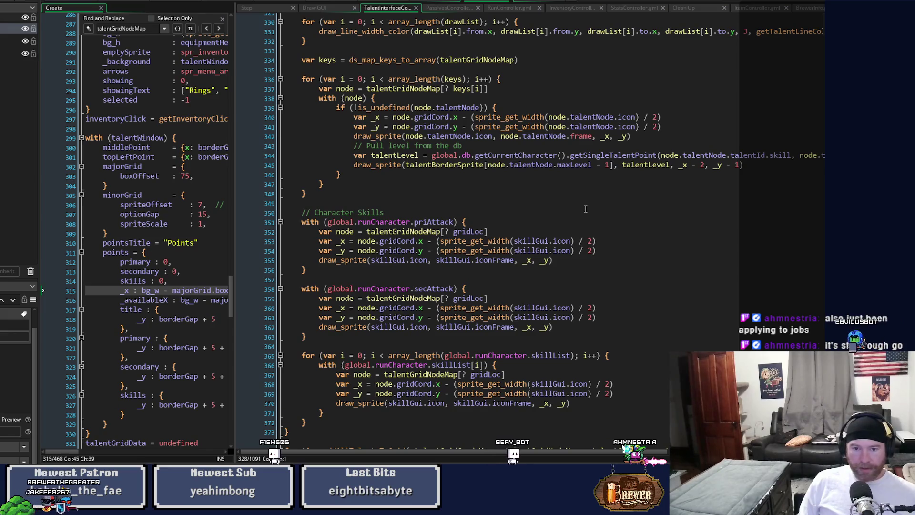
pyautogui.scroll(-2, 585, 209)
pyautogui.scroll(-1, 585, 209)
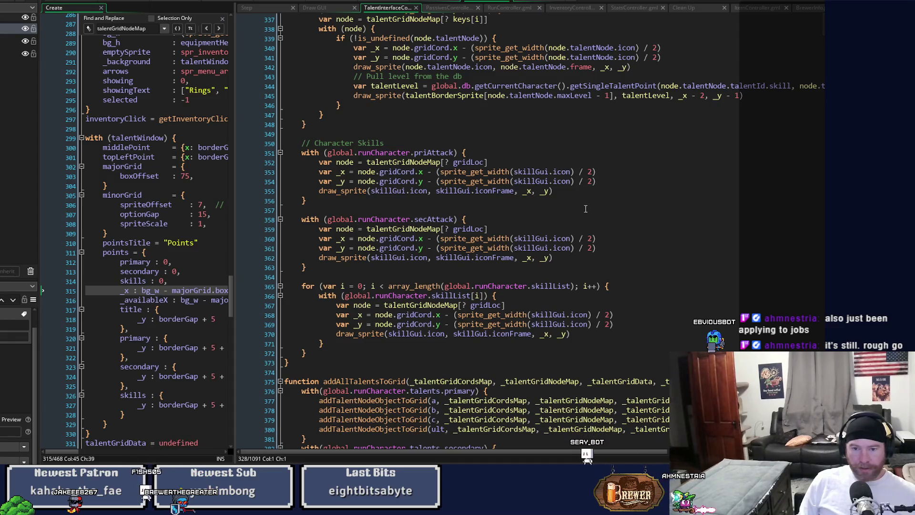
pyautogui.scroll(5, 585, 209)
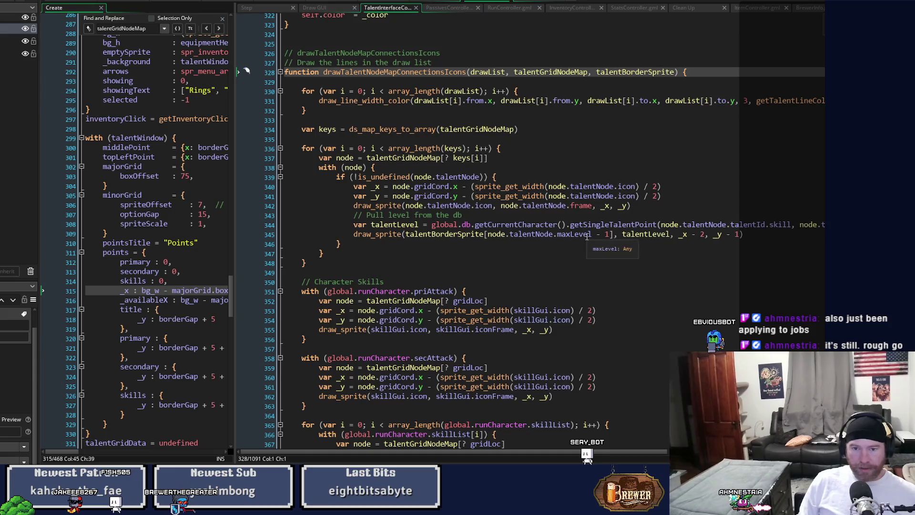
# Step: Widen the left code pane, scroll to the talentWindow struct, and show Draw GUI on the right
pyautogui.moveTo(236, 226); pyautogui.dragTo(438, 237)
pyautogui.moveTo(436, 277)
pyautogui.mouseDown()
pyautogui.moveTo(435, 300)
pyautogui.moveTo(437, 170)
pyautogui.mouseUp()
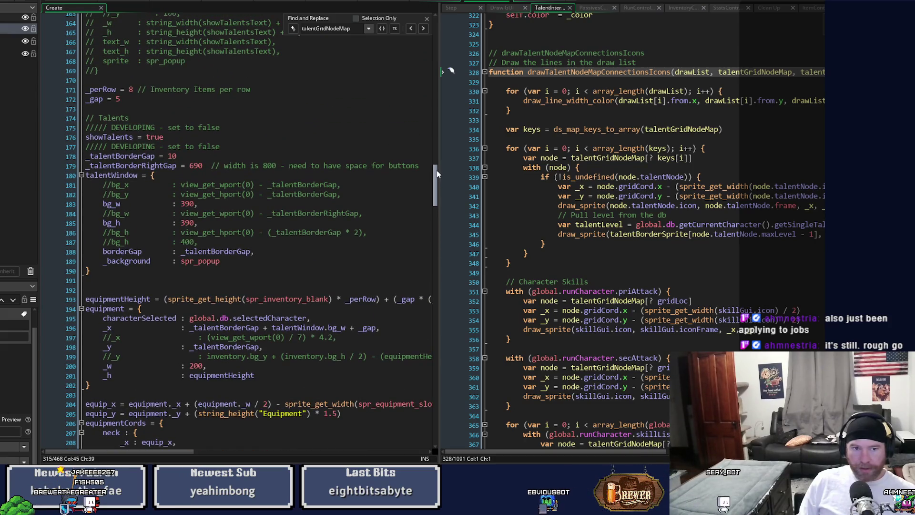
pyautogui.moveTo(437, 170); pyautogui.dragTo(438, 271)
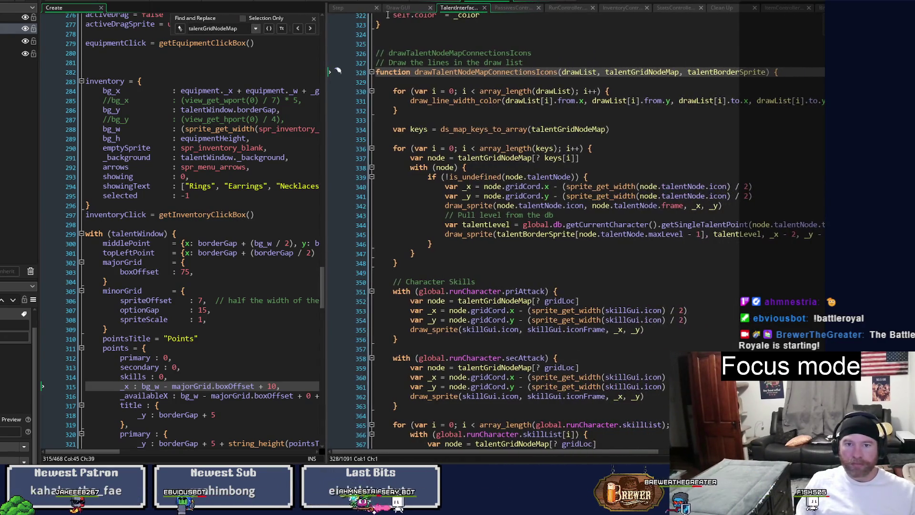
pyautogui.click(502, 8)
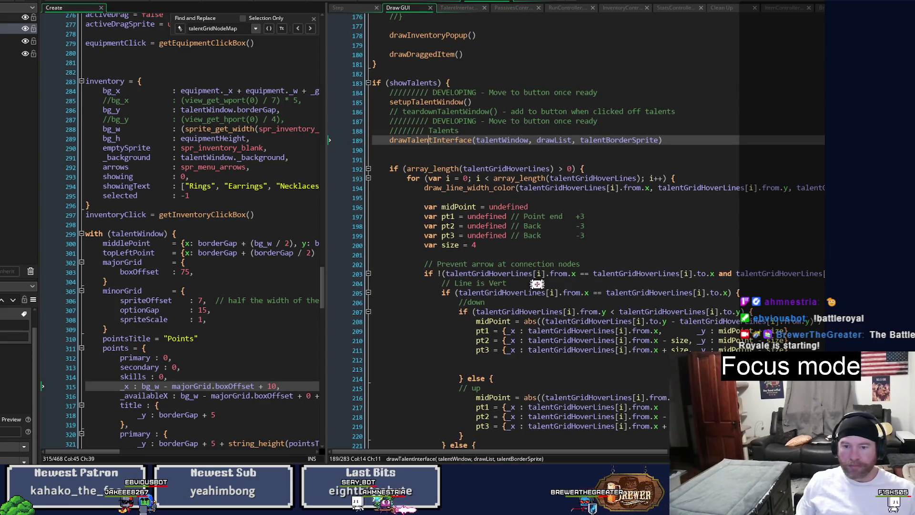
# Step: Open the drawTalentInterface definition with F12 from its call at line 189 in Draw GUI
pyautogui.scroll(-4, 537, 347)
pyautogui.scroll(2, 537, 348)
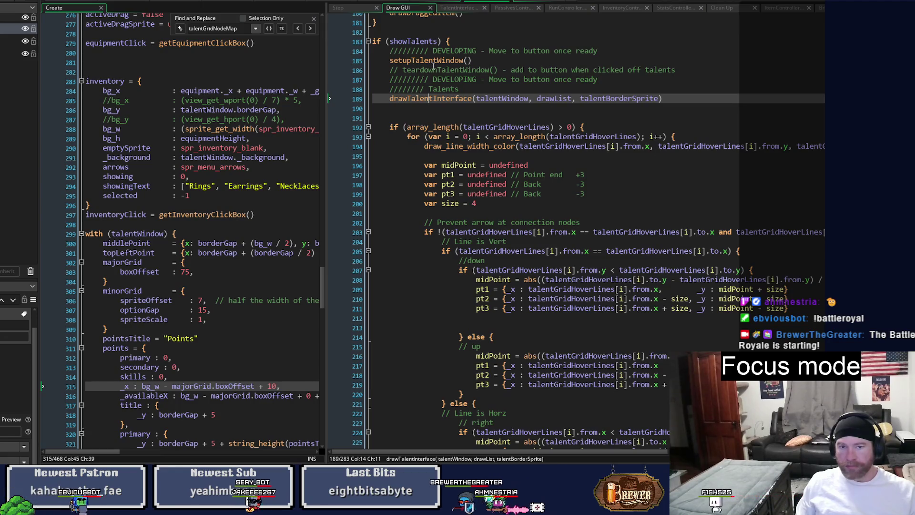
pyautogui.moveTo(428, 95)
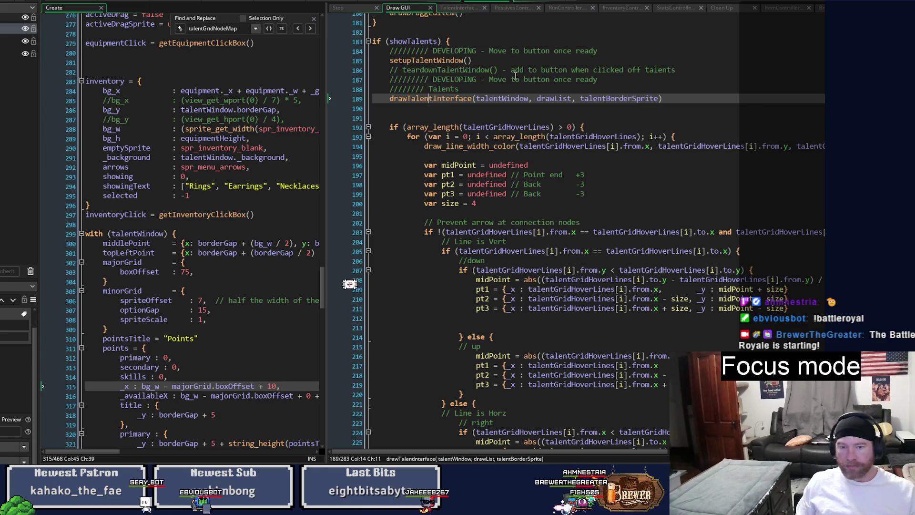
pyautogui.press('F12')
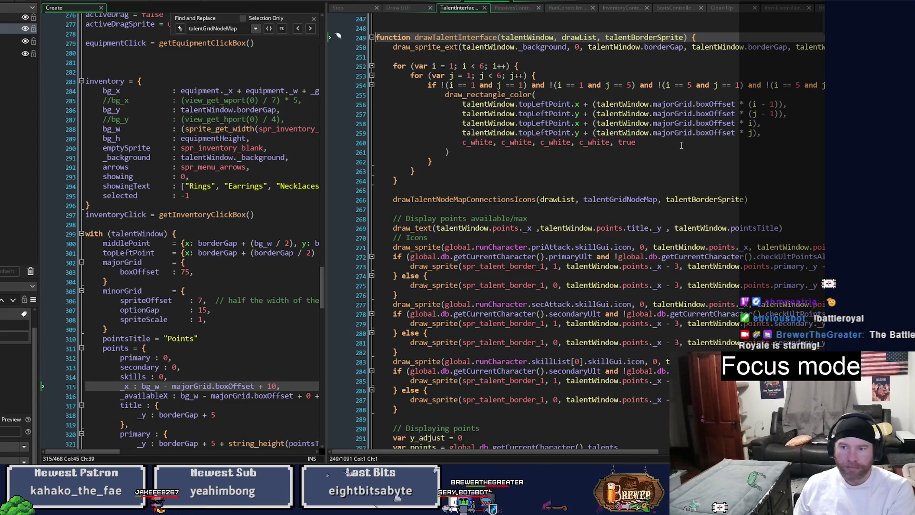
# Step: Undo the edit at line 259, save TalentInterfaceController, and scroll back up to drawTalentInterface
pyautogui.click(686, 133)
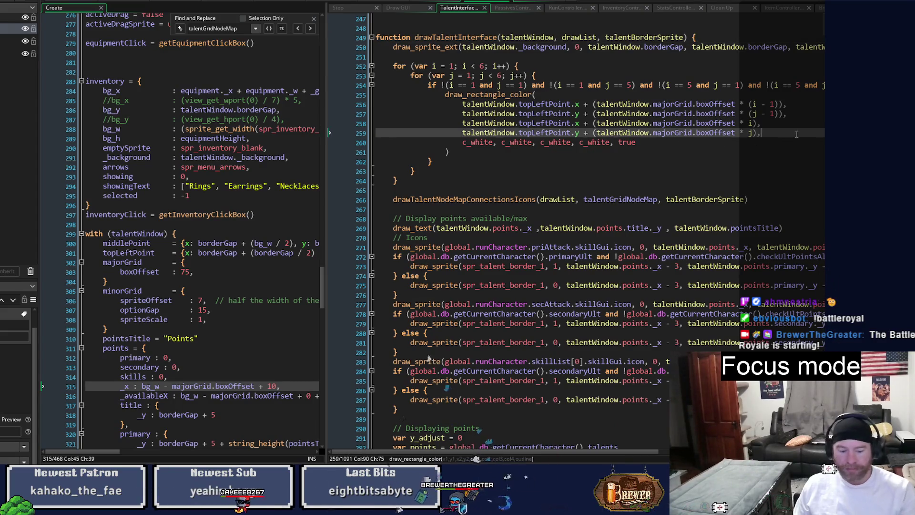
pyautogui.hotkey('ctrl', 'z')
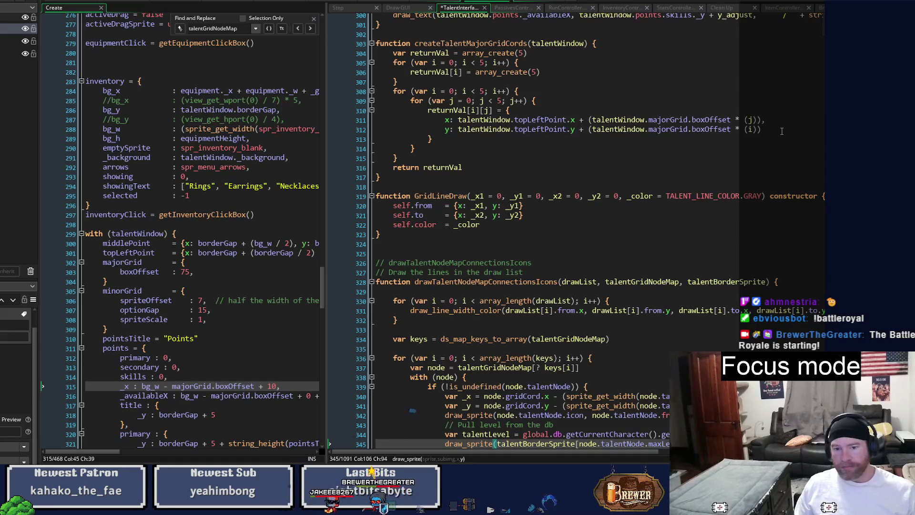
pyautogui.hotkey('ctrl', 's')
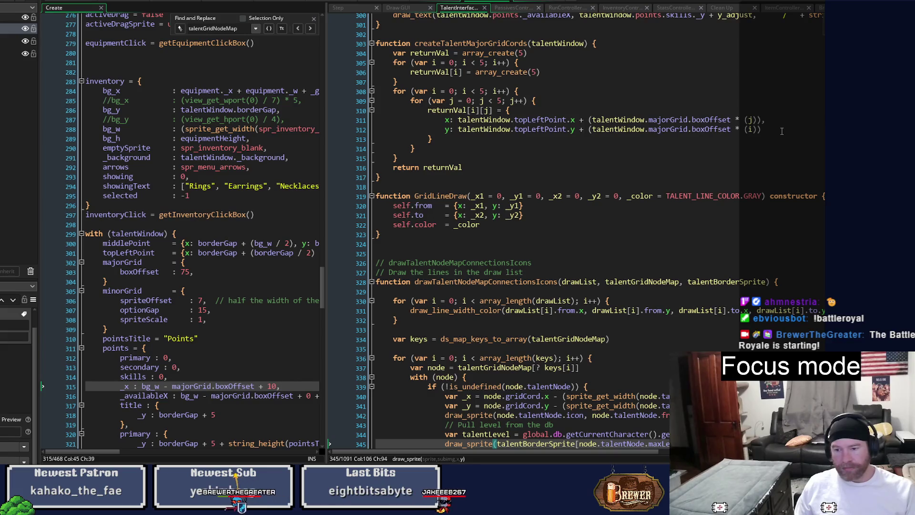
pyautogui.scroll(10, 780, 133)
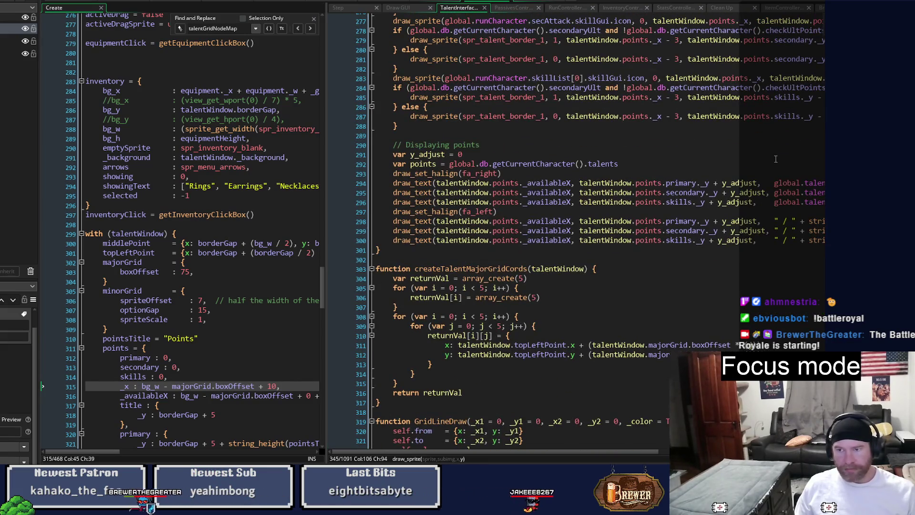
pyautogui.scroll(9, 776, 164)
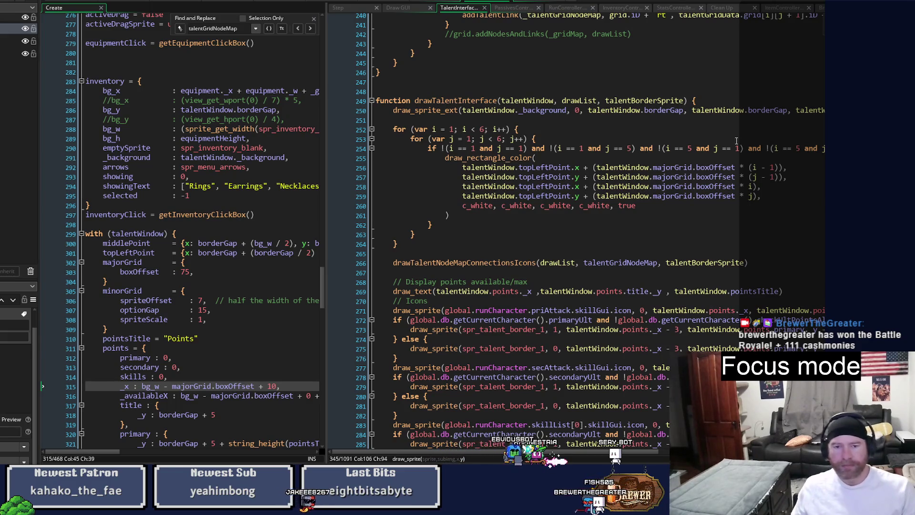
pyautogui.moveTo(329, 222)
pyautogui.mouseDown()
pyautogui.moveTo(460, 200)
pyautogui.moveTo(389, 191)
pyautogui.mouseUp()
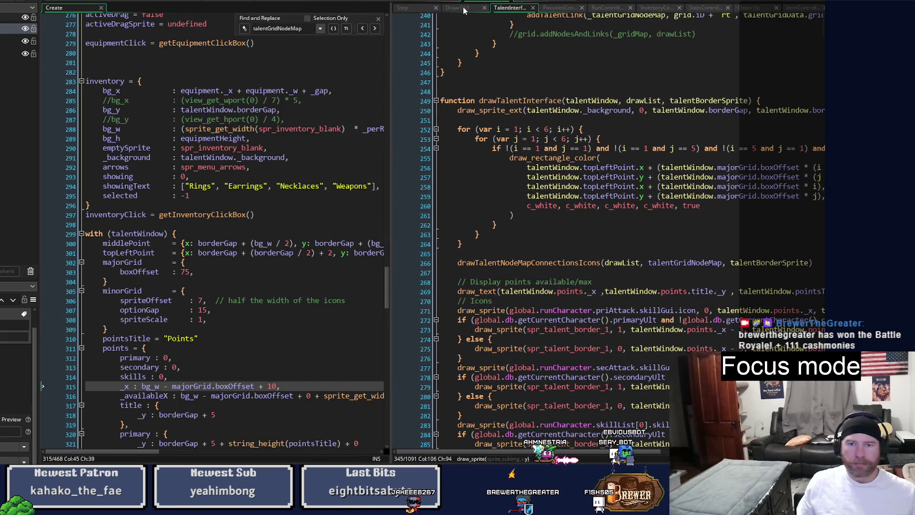
# Step: Follow setupTalentWindow into passiveTalentBoxCreate and highlight gridSet and the _talentGridCordsMap parameter
pyautogui.click(463, 8)
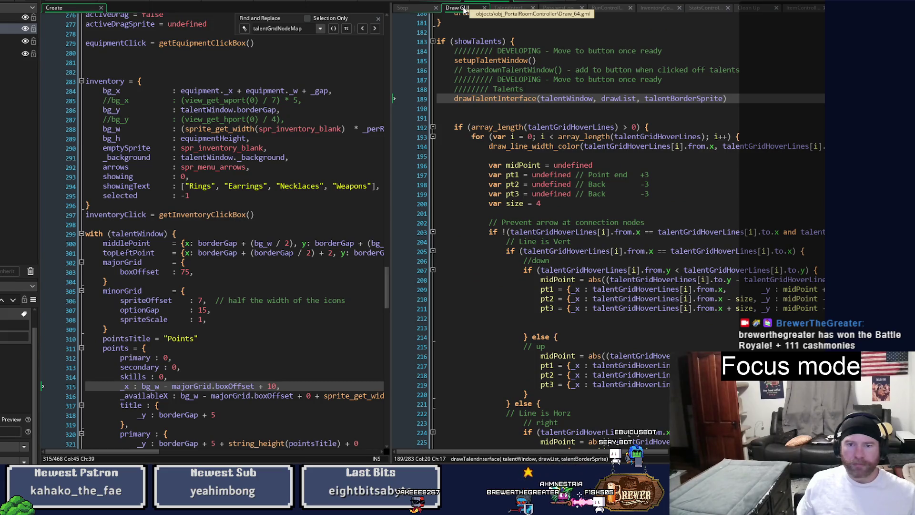
pyautogui.middleClick(495, 60)
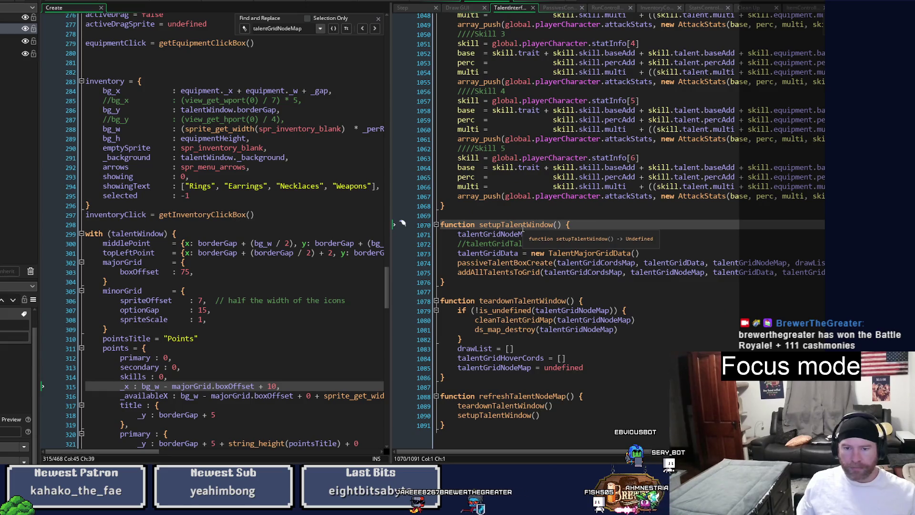
pyautogui.click(509, 263)
pyautogui.middleClick(509, 264)
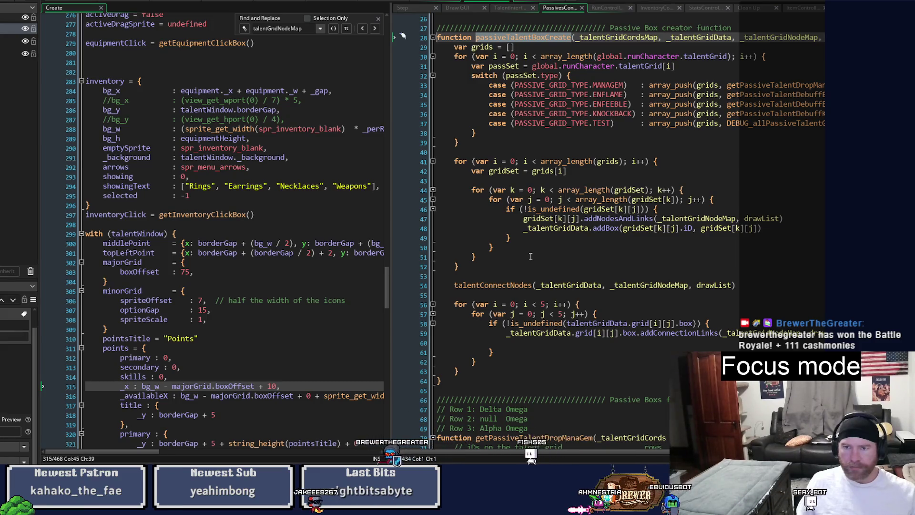
pyautogui.scroll(1, 530, 256)
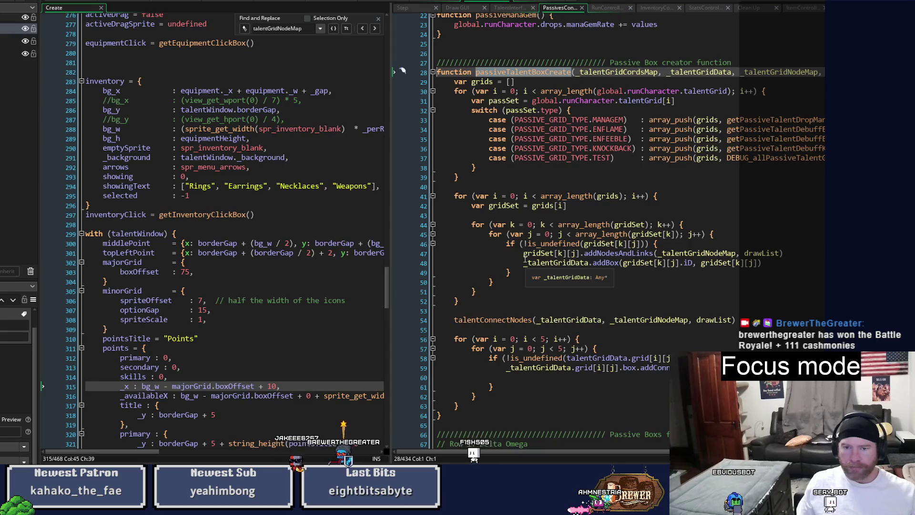
pyautogui.doubleClick(498, 206)
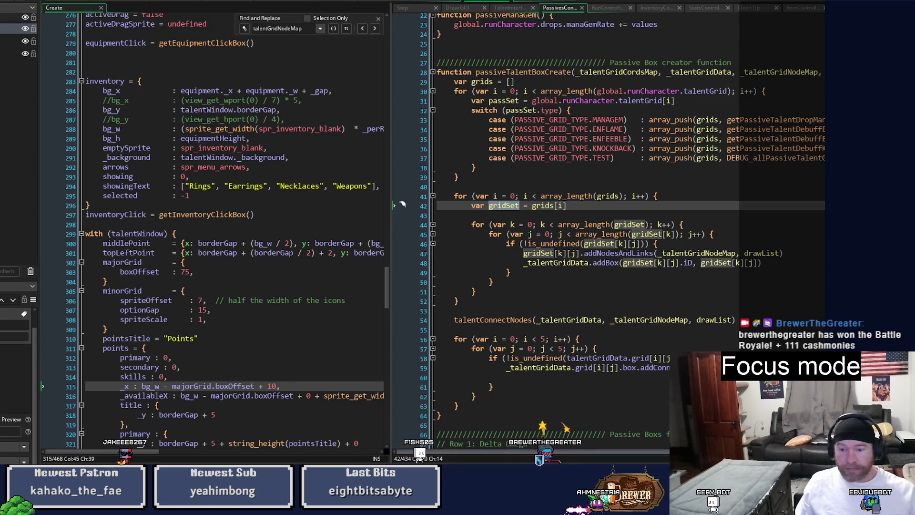
pyautogui.hscroll(3, 482, 82)
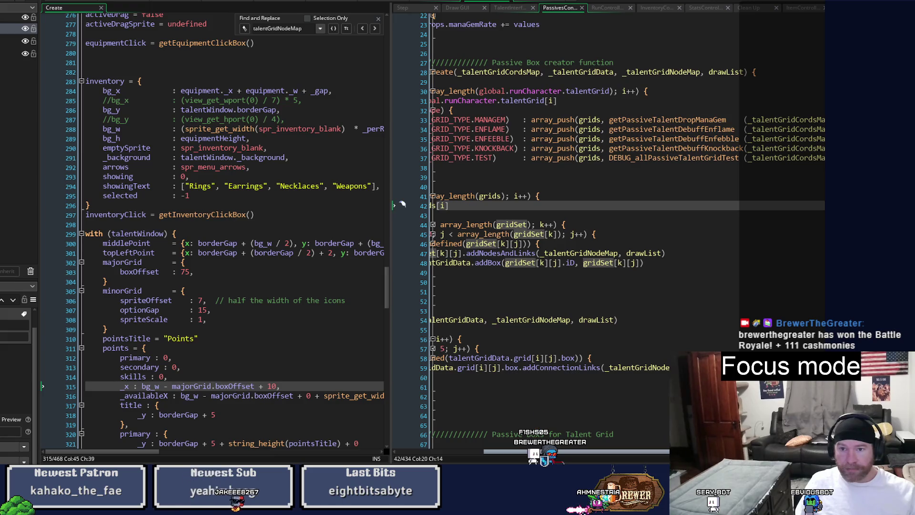
pyautogui.hscroll(-3, 546, 77)
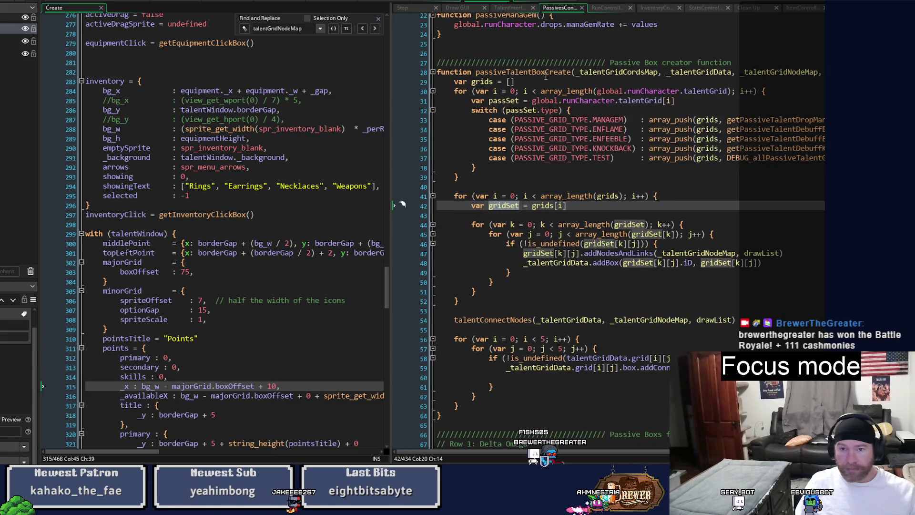
pyautogui.doubleClick(617, 72)
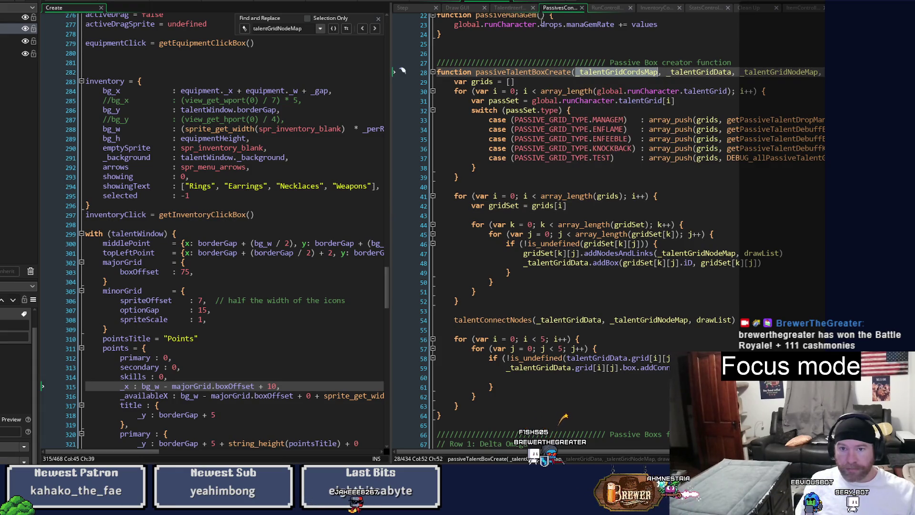
# Step: Return to setupTalentWindow, select talentGridCordsMap, and search the whole project for it
pyautogui.click(455, 8)
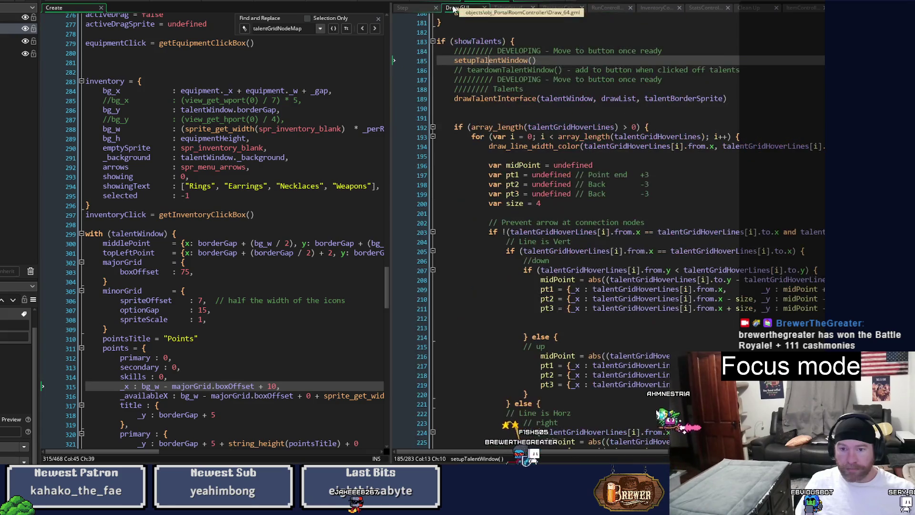
pyautogui.middleClick(488, 62)
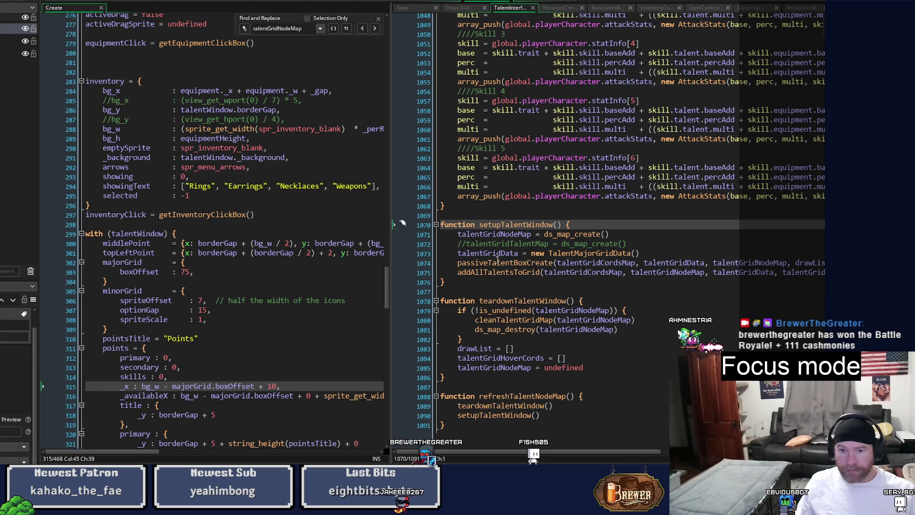
pyautogui.moveTo(498, 269)
pyautogui.moveTo(502, 297)
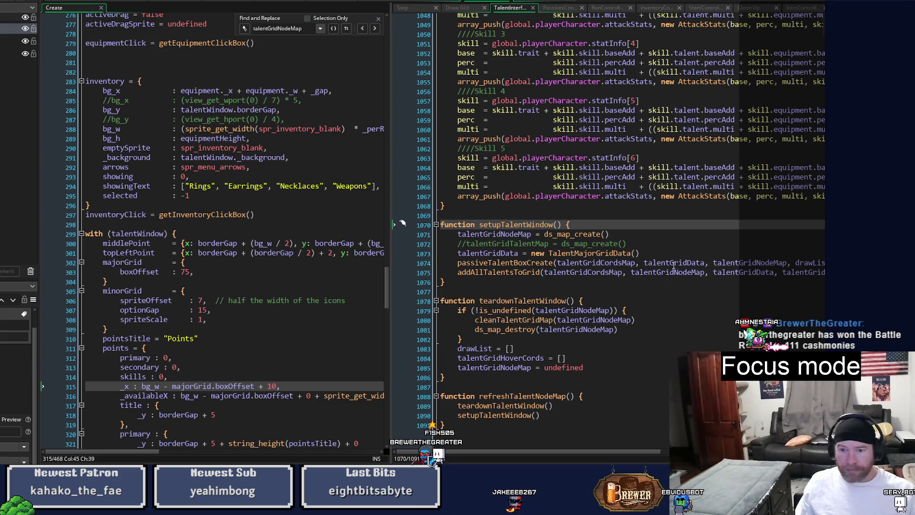
pyautogui.doubleClick(596, 262)
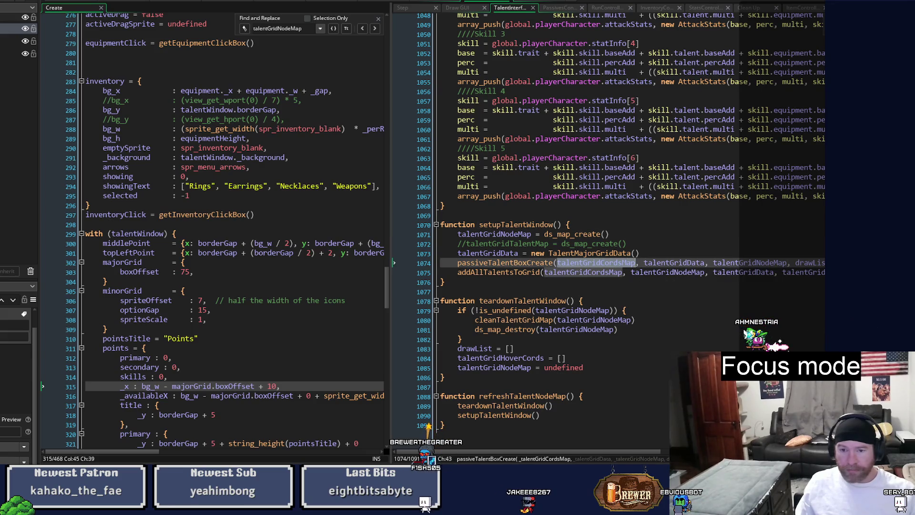
pyautogui.hotkey('ctrl', 'shift', 'f')
pyautogui.click(413, 198)
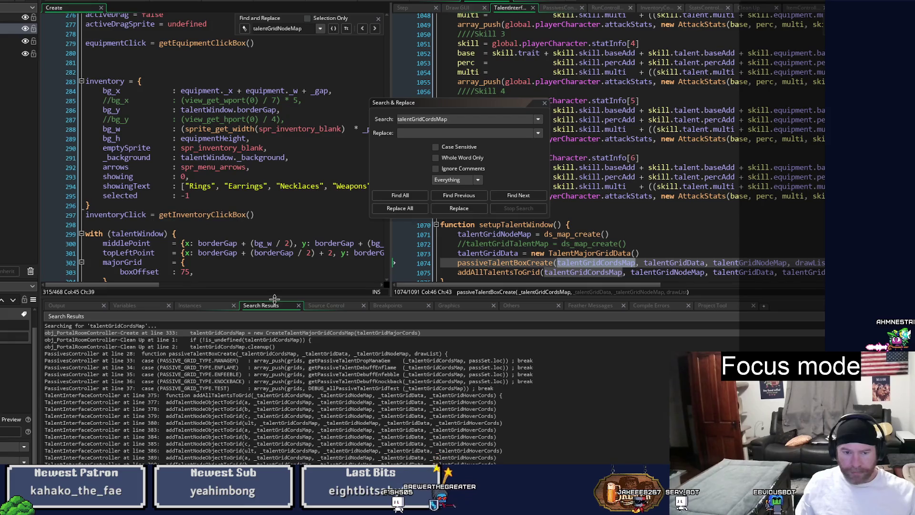
# Step: Open the first search result, then follow CreateTalentMajorGridCordsMap to the createTalentMajorGridCords definition
pyautogui.doubleClick(291, 333)
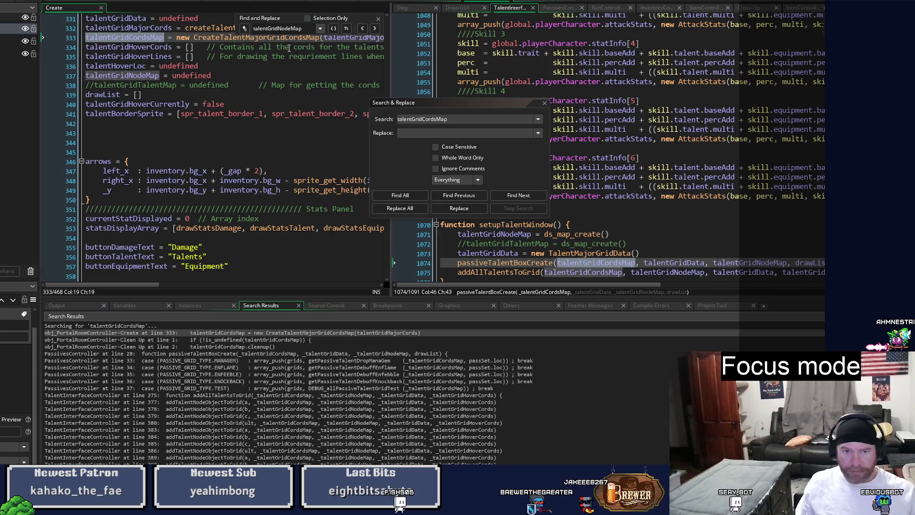
pyautogui.click(289, 38)
pyautogui.scroll(1, 301, 168)
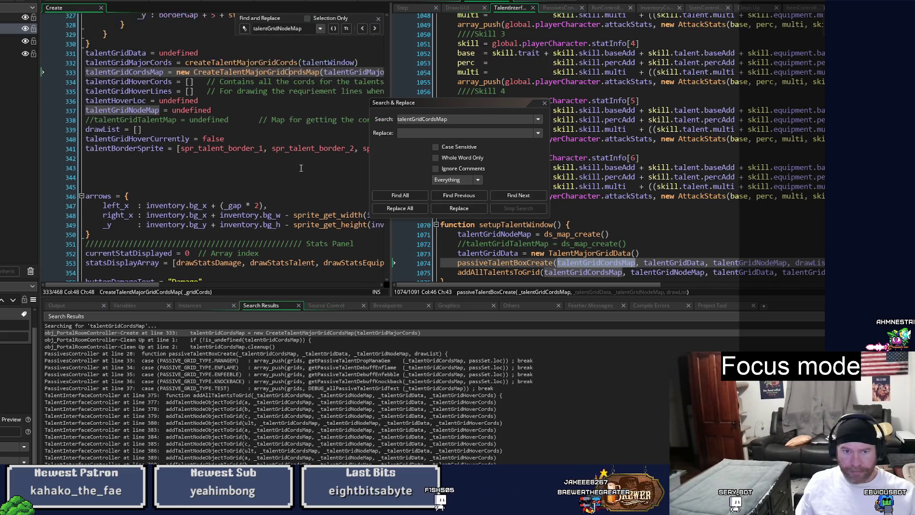
pyautogui.scroll(1, 266, 128)
pyautogui.middleClick(255, 107)
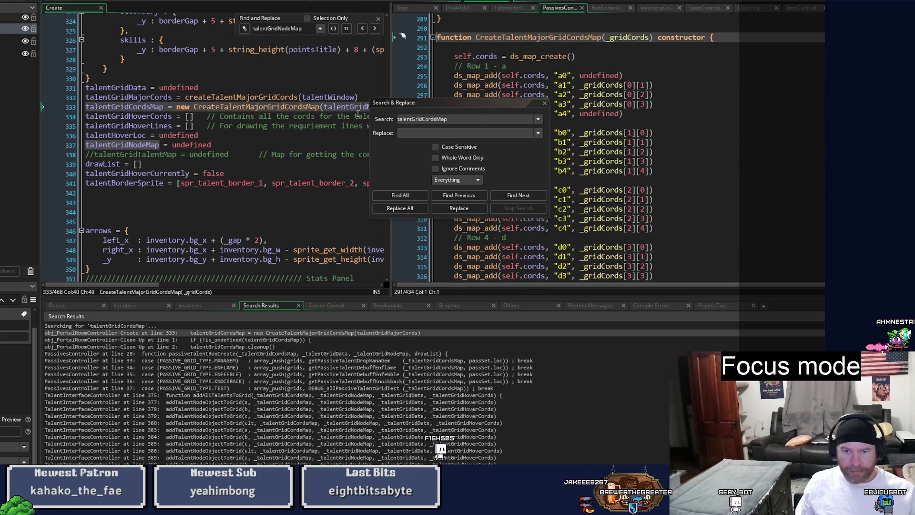
pyautogui.click(545, 105)
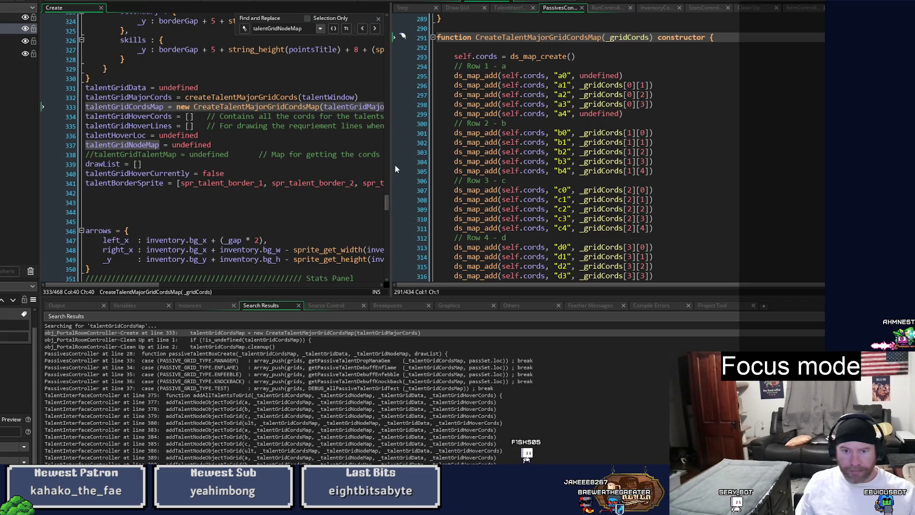
pyautogui.middleClick(269, 97)
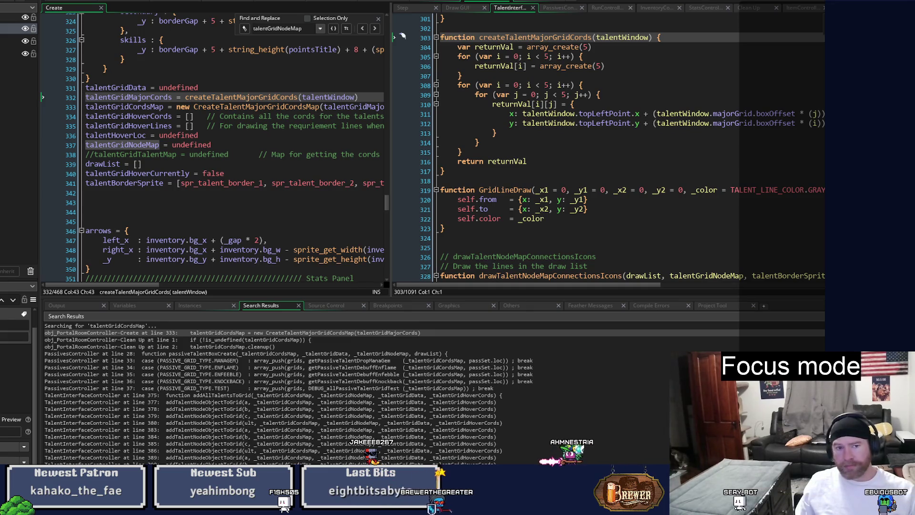
# Step: Add a trailing comma after boxOffset : 75 on line 303, then build and run with F5
pyautogui.scroll(-3, 126, 79)
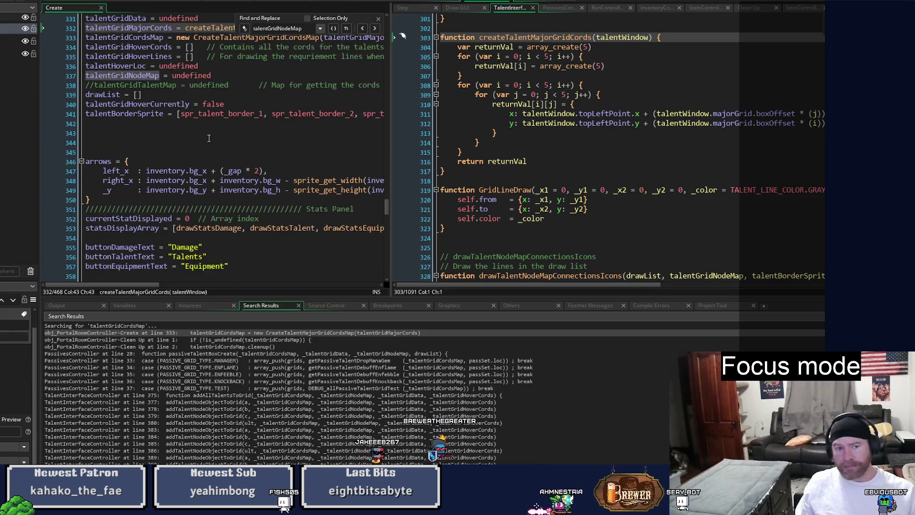
pyautogui.scroll(7, 209, 138)
pyautogui.scroll(6, 208, 138)
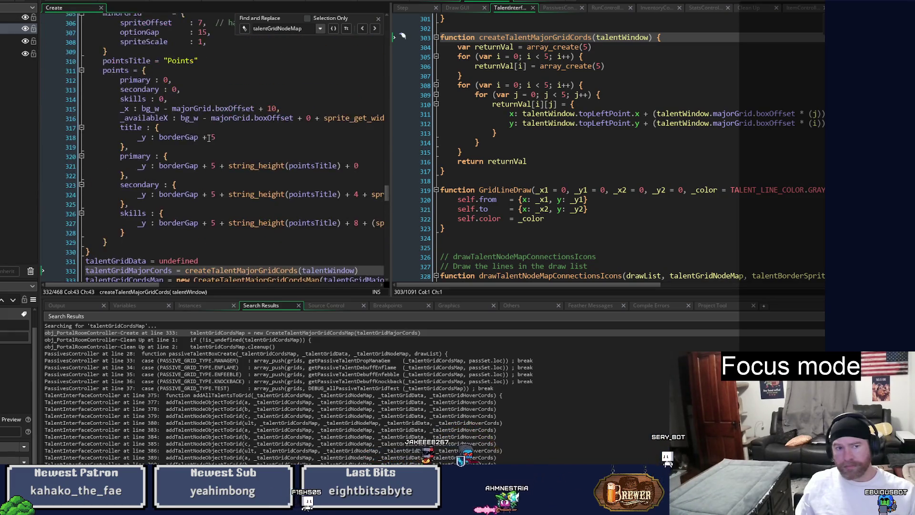
pyautogui.click(191, 97)
pyautogui.write(',')
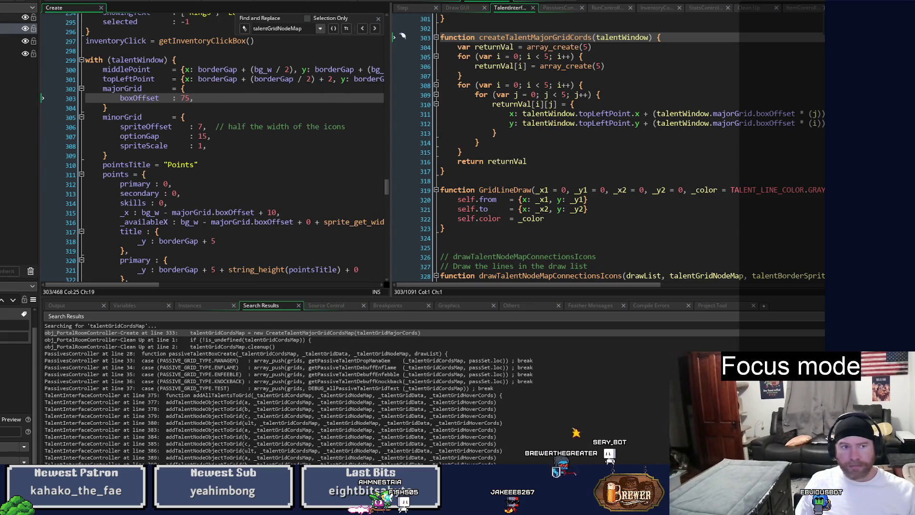
pyautogui.press('F5')
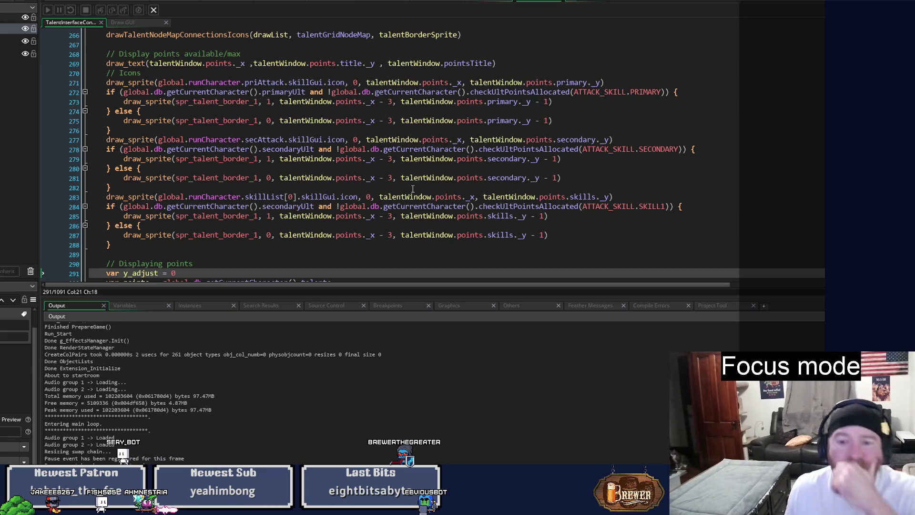
# Step: Restore the split code workspace and show the Draw GUI event's showTalents block on the right
pyautogui.click(477, 2)
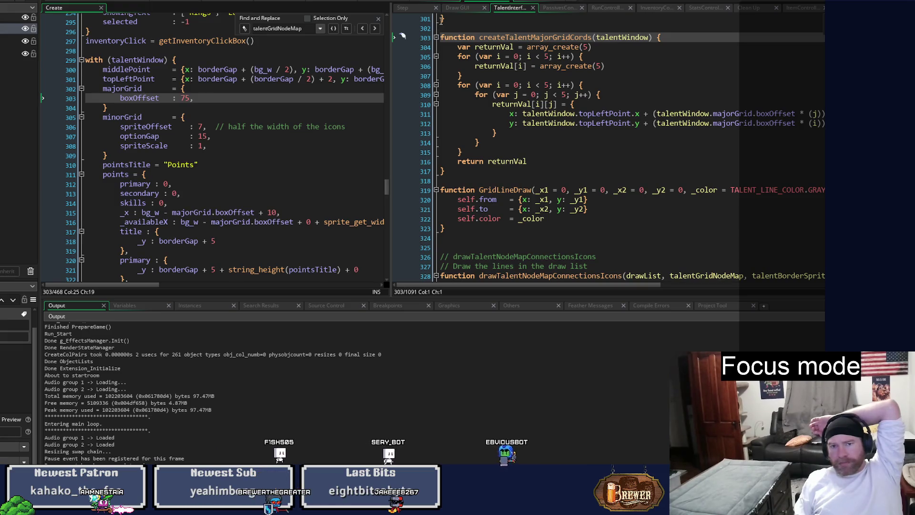
pyautogui.click(422, 9)
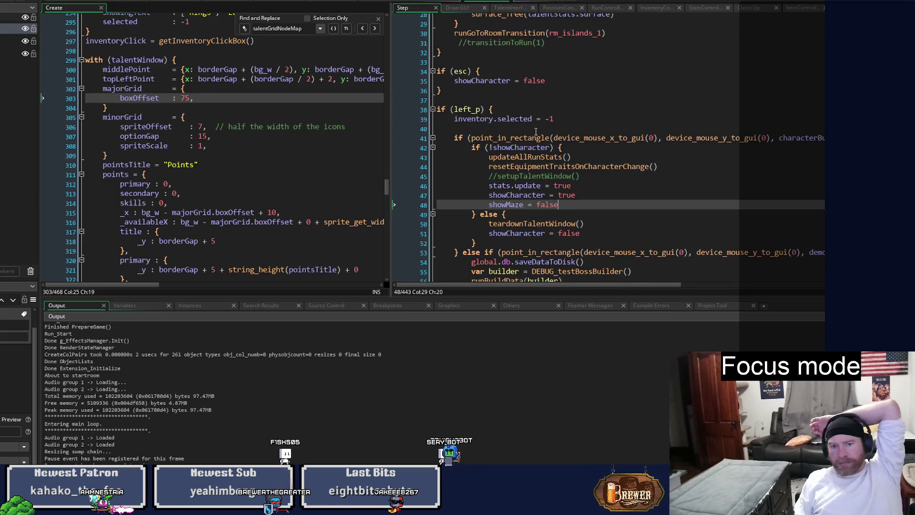
pyautogui.click(457, 8)
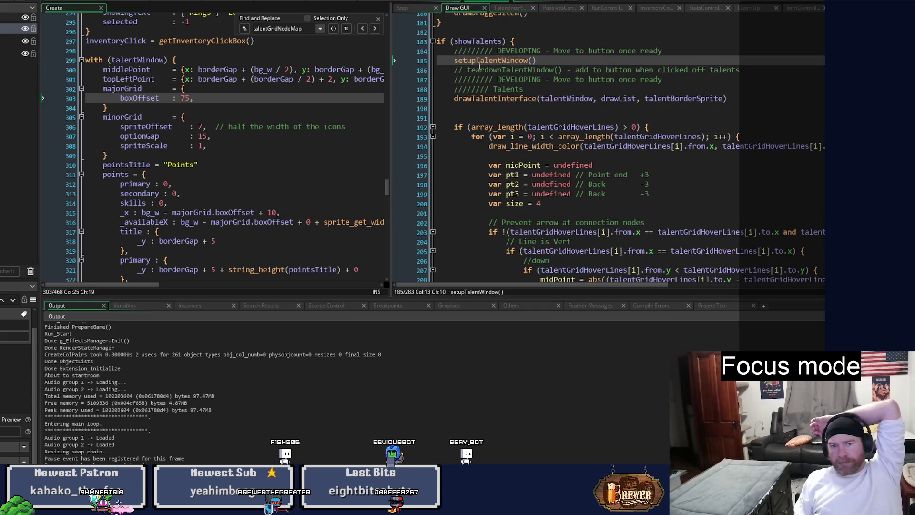
# Step: Jump from the drawTalentInterface call on line 189 to its function definition
pyautogui.click(498, 99)
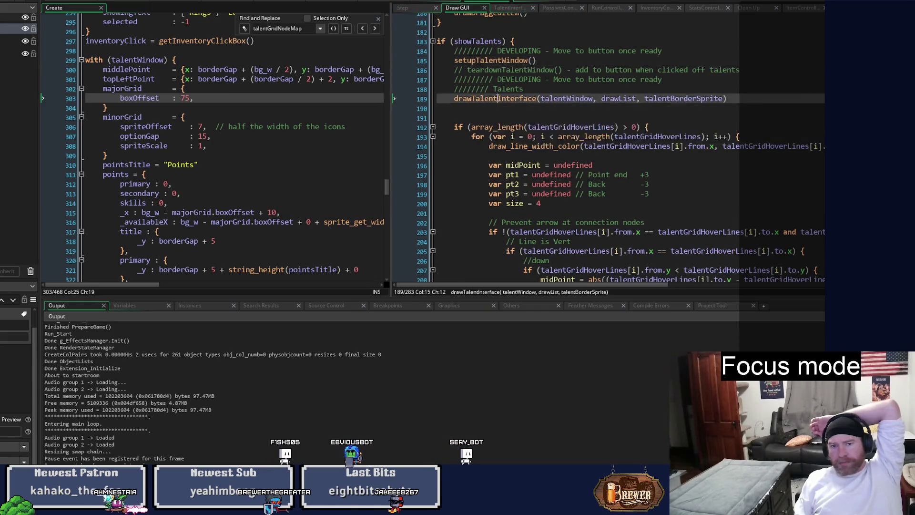
pyautogui.middleClick(498, 98)
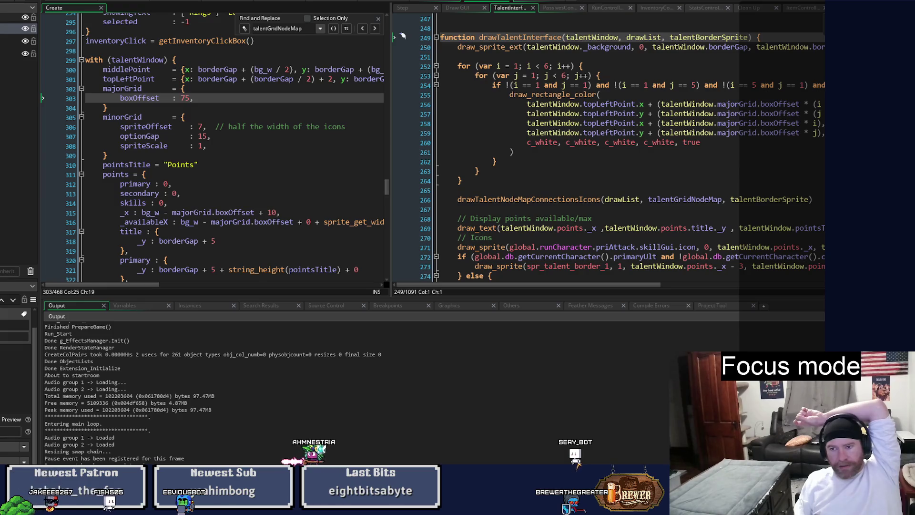
# Step: Run the game again, then enlarge the code editors and scroll up to drawTalentInterface
pyautogui.press('F5')
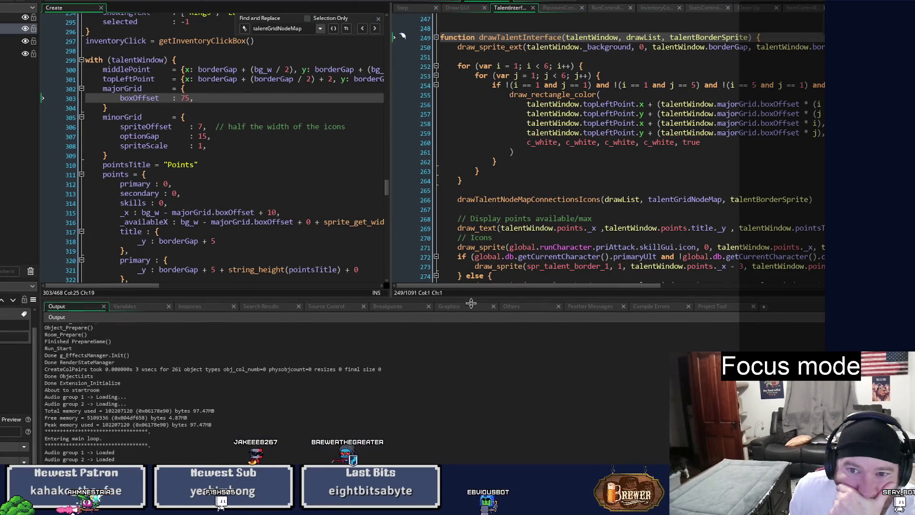
pyautogui.moveTo(466, 295); pyautogui.dragTo(458, 454)
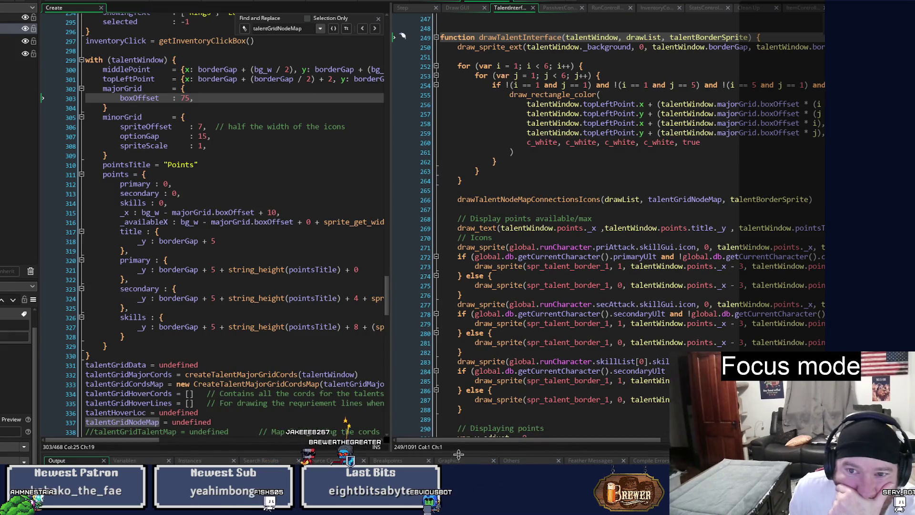
pyautogui.scroll(2, 513, 269)
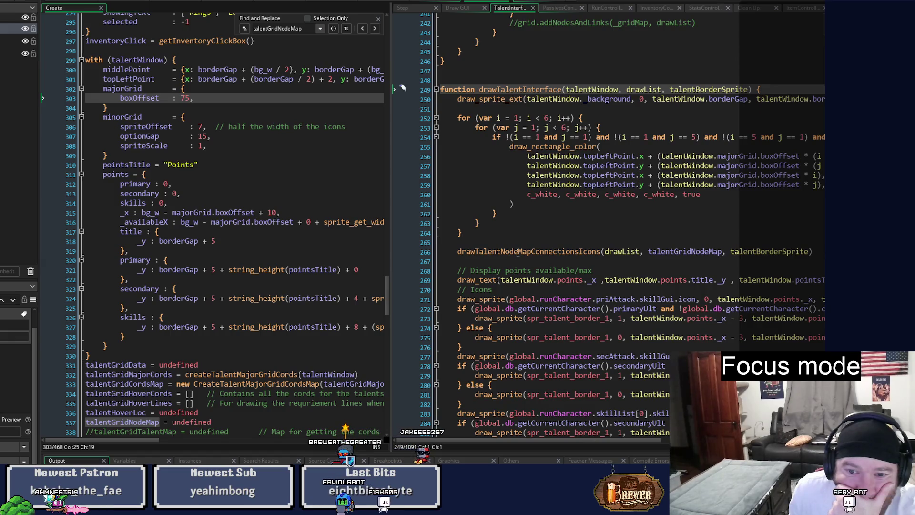
# Step: Go to the drawTalentNodeMapConnectionsIcons definition and widen the right code pane
pyautogui.moveTo(519, 252)
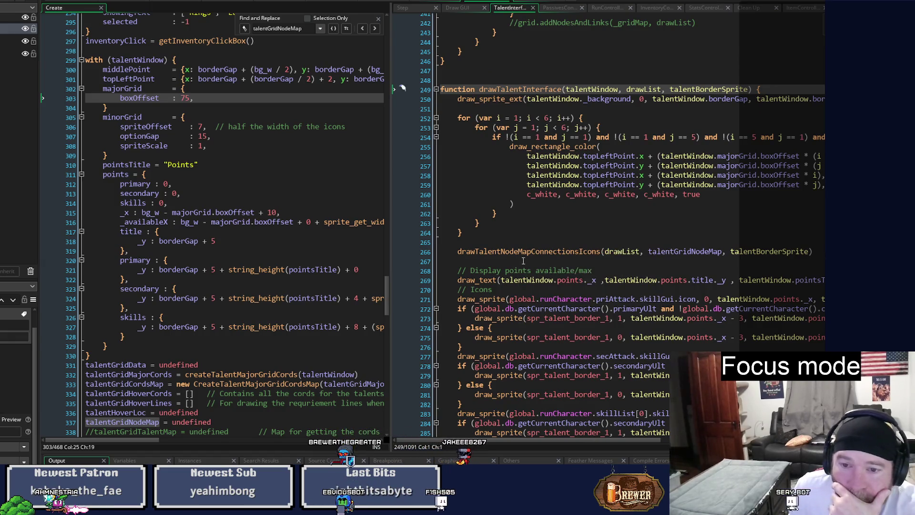
pyautogui.middleClick(519, 252)
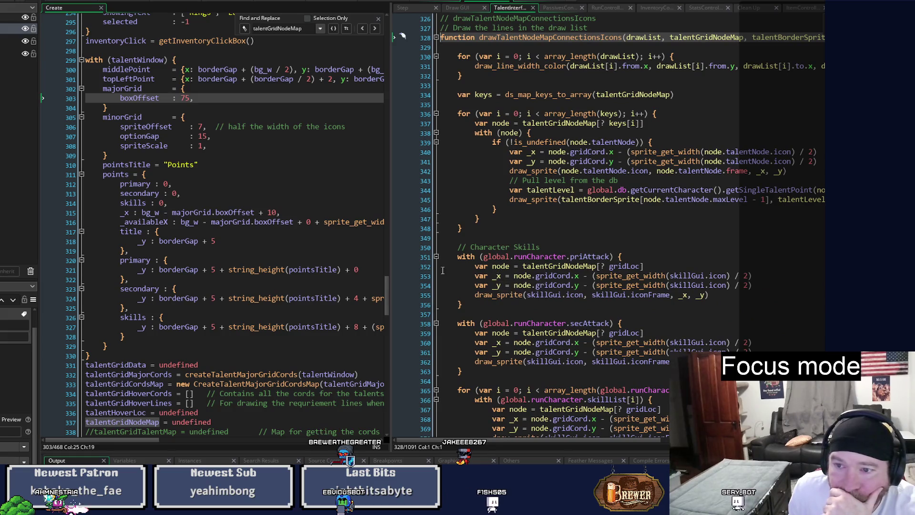
pyautogui.moveTo(390, 251); pyautogui.dragTo(346, 253)
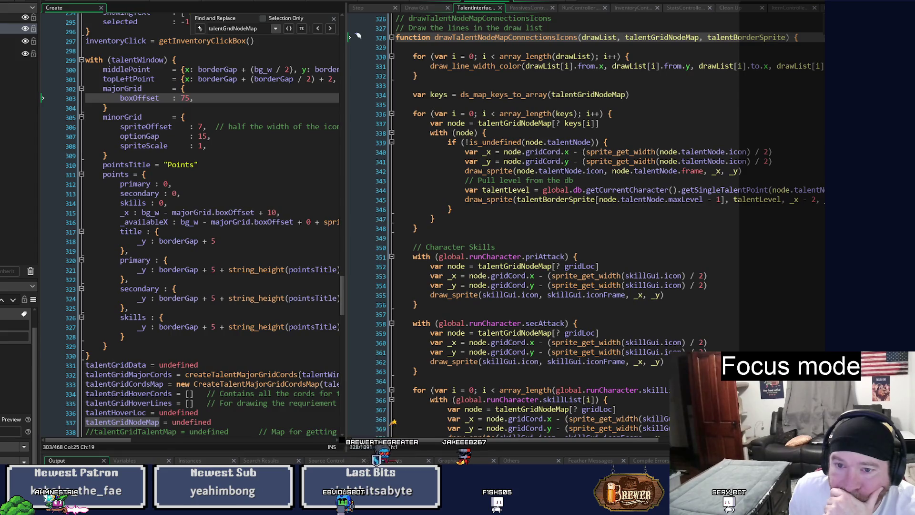
# Step: Edit the border draw_sprite call on line 345, save the script, and close the test run
pyautogui.click(823, 199)
pyautogui.press('Right')
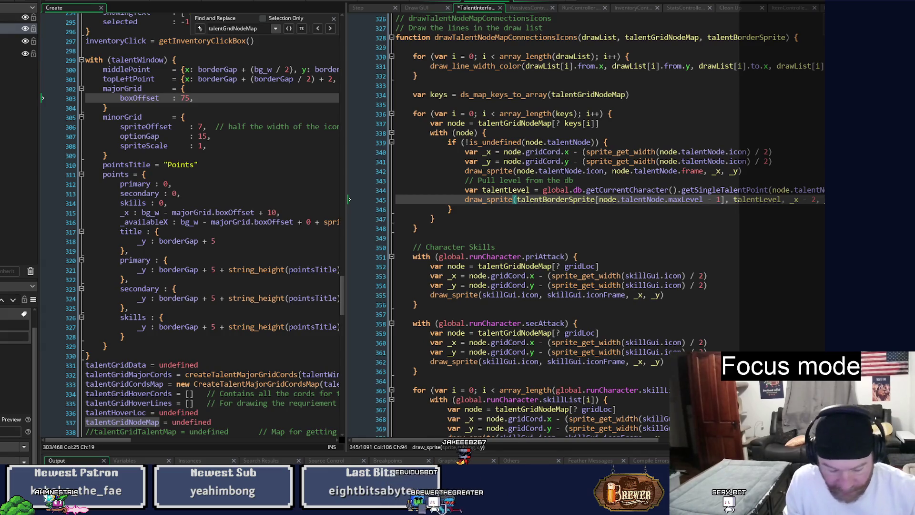
pyautogui.hotkey('ctrl', 's')
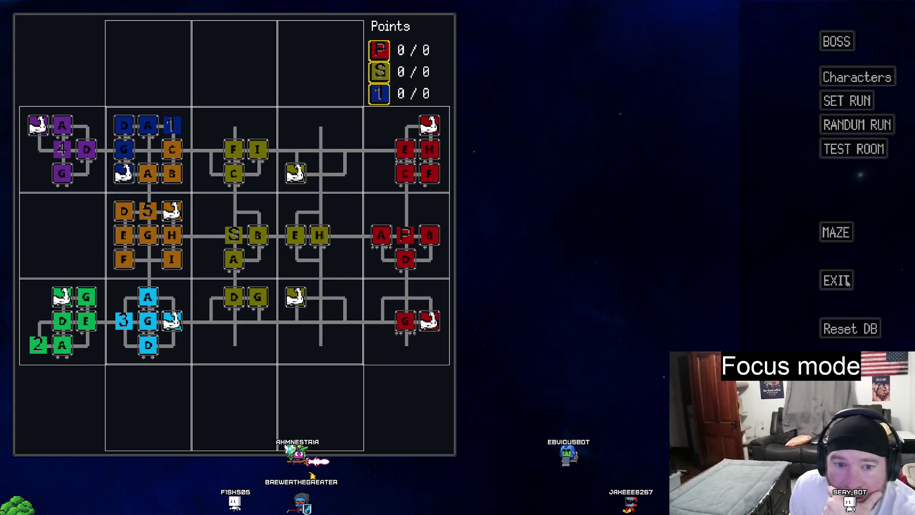
pyautogui.click(834, 283)
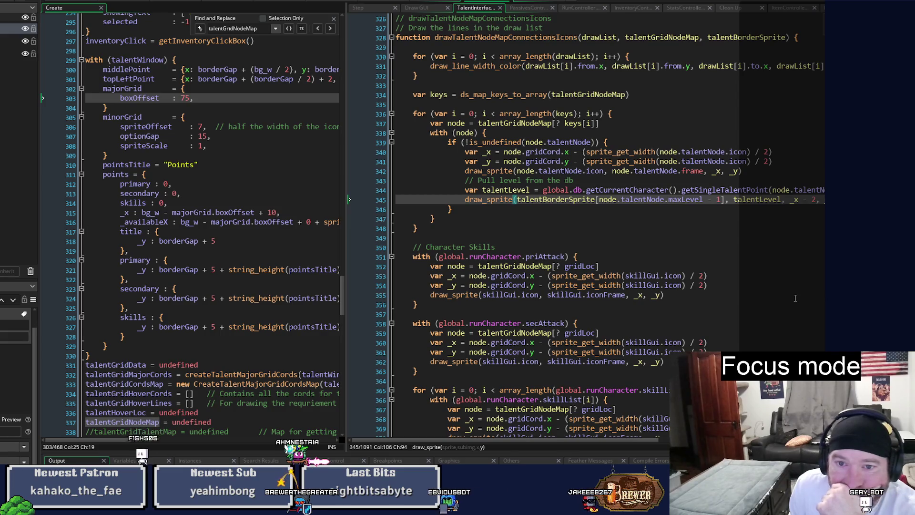
# Step: Scroll through drawTalentNodeMapConnectionsIcons to review its node icon and border-sprite drawing code
pyautogui.scroll(-2, 794, 298)
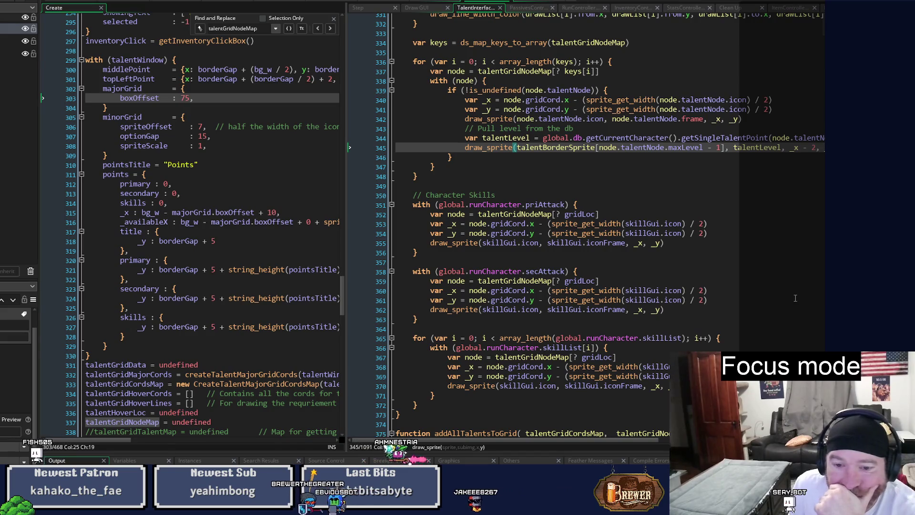
pyautogui.scroll(-3, 795, 298)
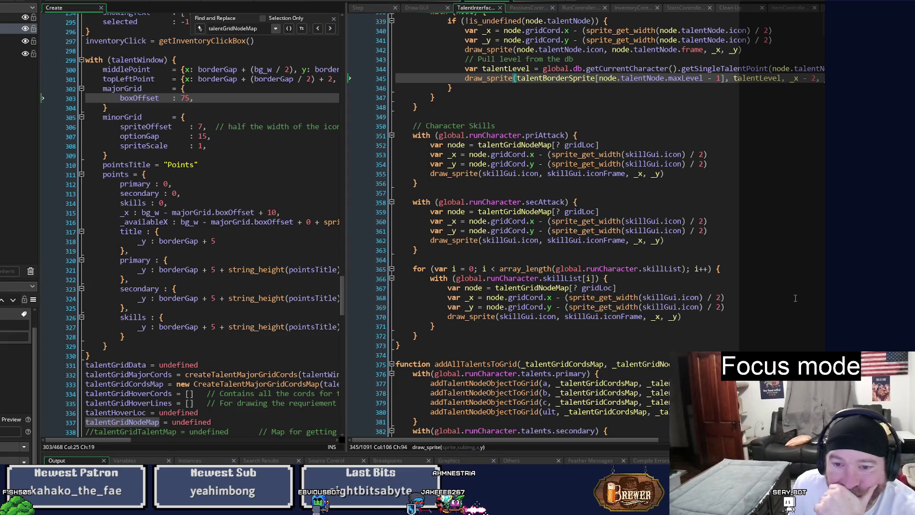
pyautogui.scroll(7, 794, 298)
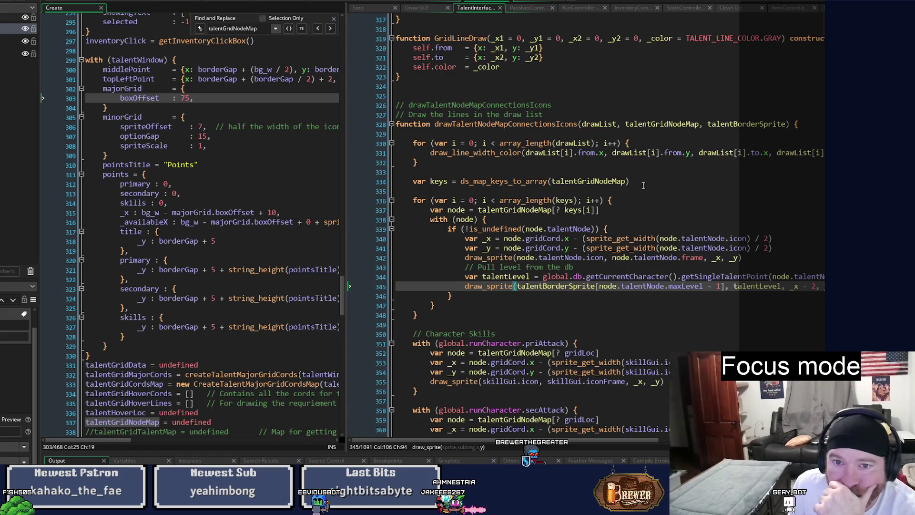
pyautogui.scroll(4, 610, 228)
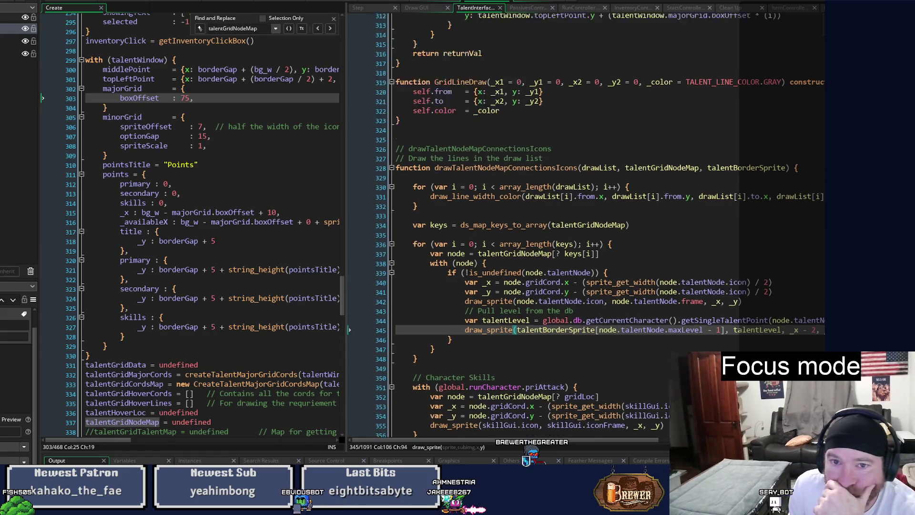
pyautogui.scroll(5, 610, 229)
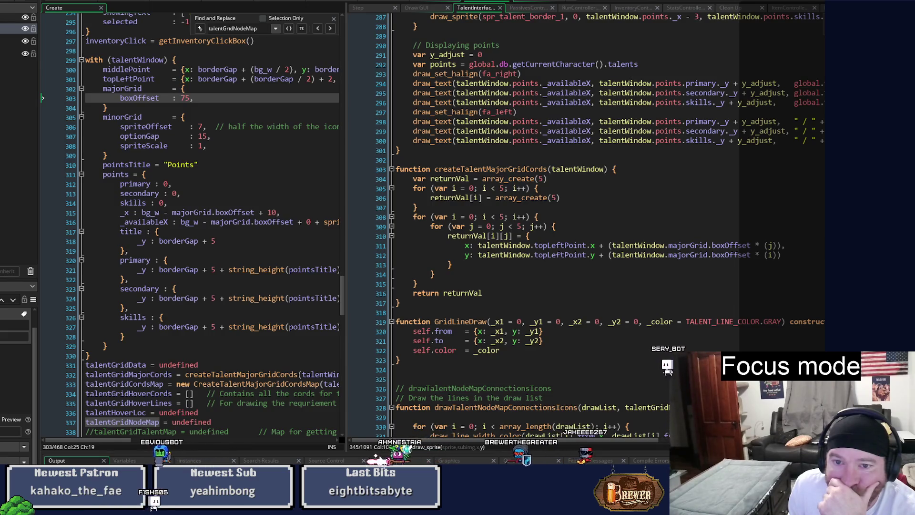
pyautogui.scroll(1, 605, 224)
pyautogui.scroll(-1, 605, 224)
pyautogui.scroll(-7, 605, 224)
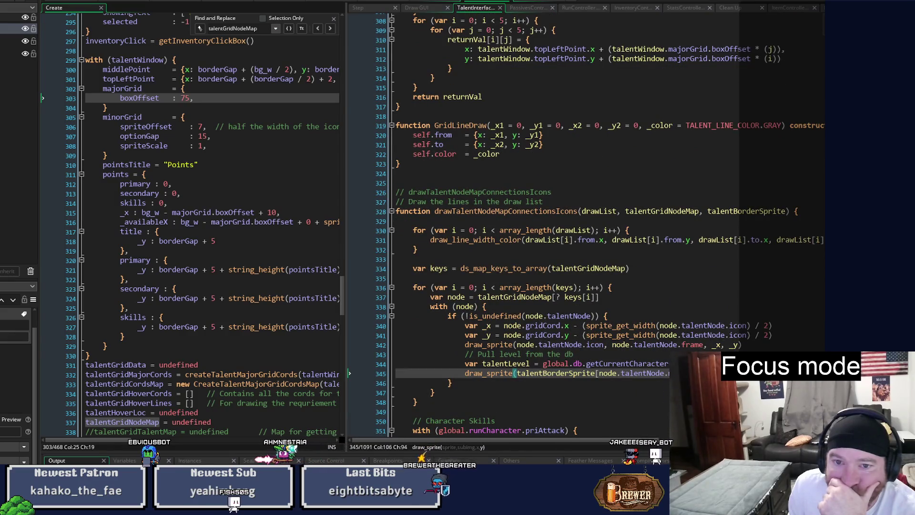
# Step: Search the whole project for uses of GridLineDraw
pyautogui.click(474, 126)
pyautogui.doubleClick(474, 125)
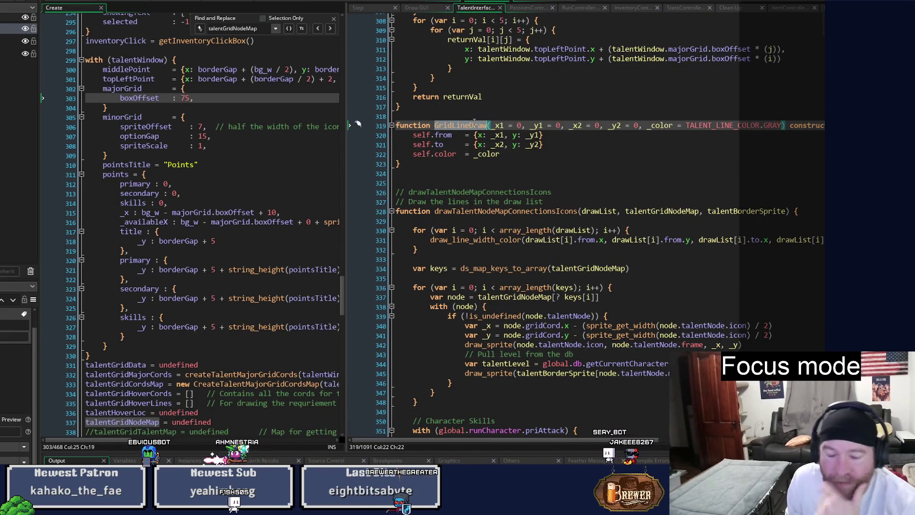
pyautogui.hotkey('ctrl', 'shift', 'f')
pyautogui.click(410, 192)
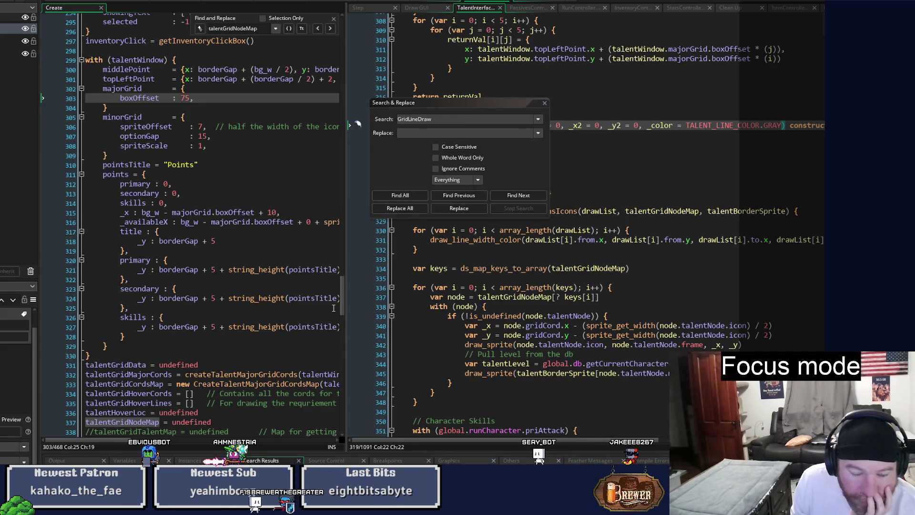
# Step: Close the search results and move to the end of the line-drawing call on line 331
pyautogui.click(545, 104)
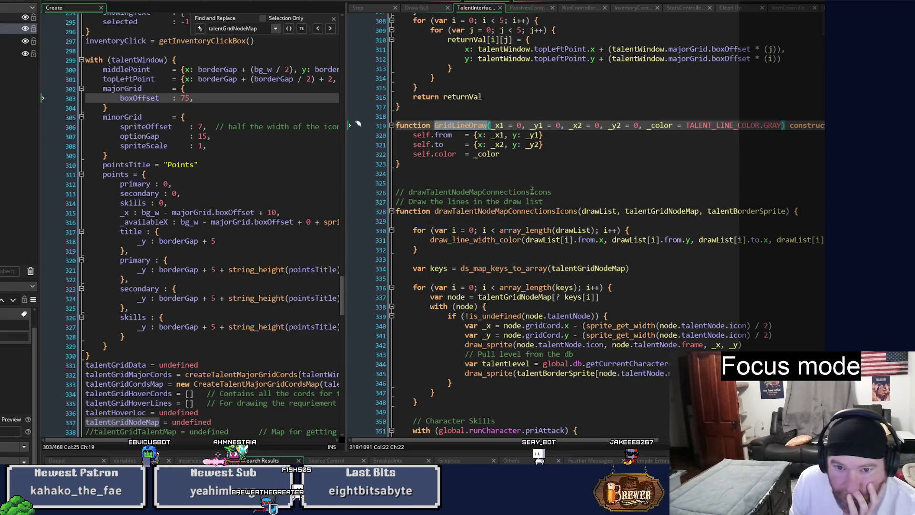
pyautogui.click(478, 240)
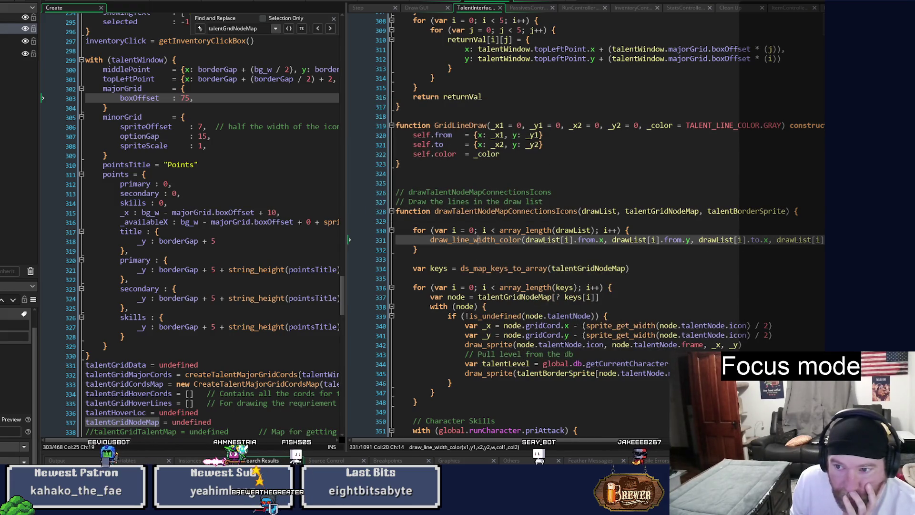
pyautogui.press('End')
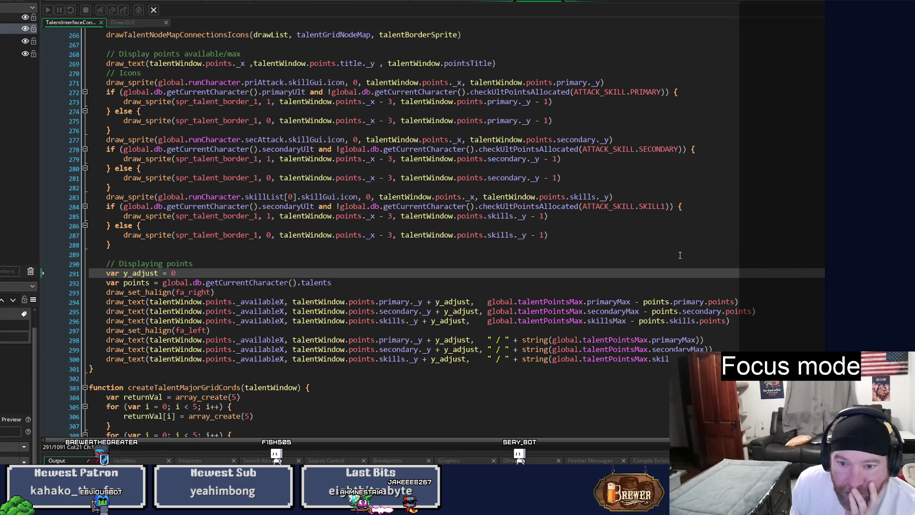
# Step: Switch to the talent interface workspace, test-run the talent grid, then close the game
pyautogui.click(487, 2)
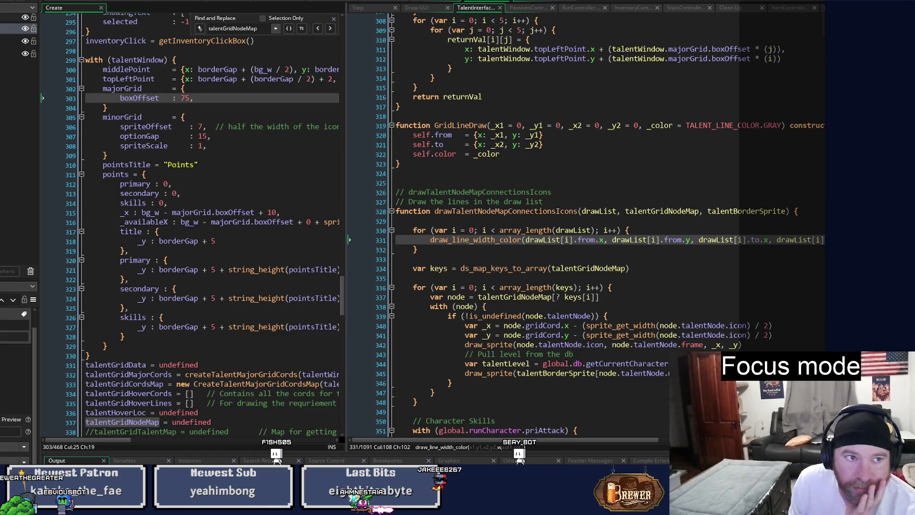
pyautogui.click(539, 2)
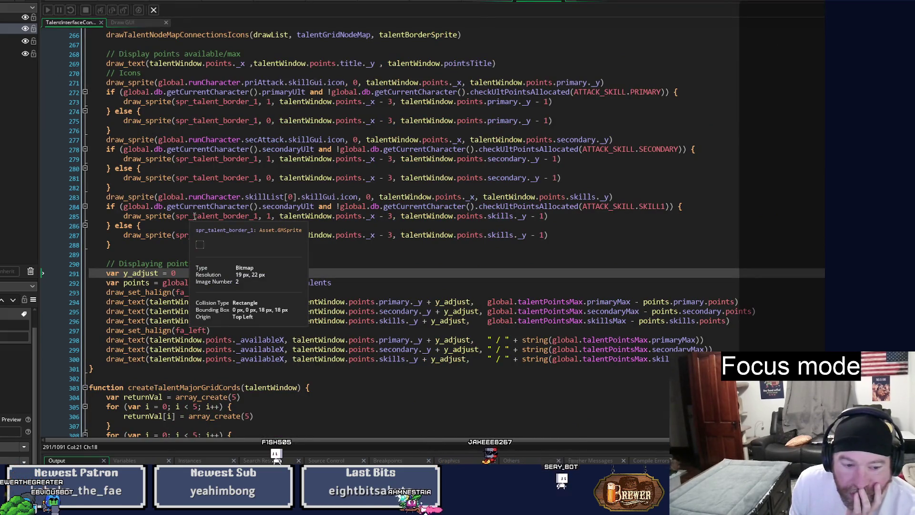
pyautogui.press('F5')
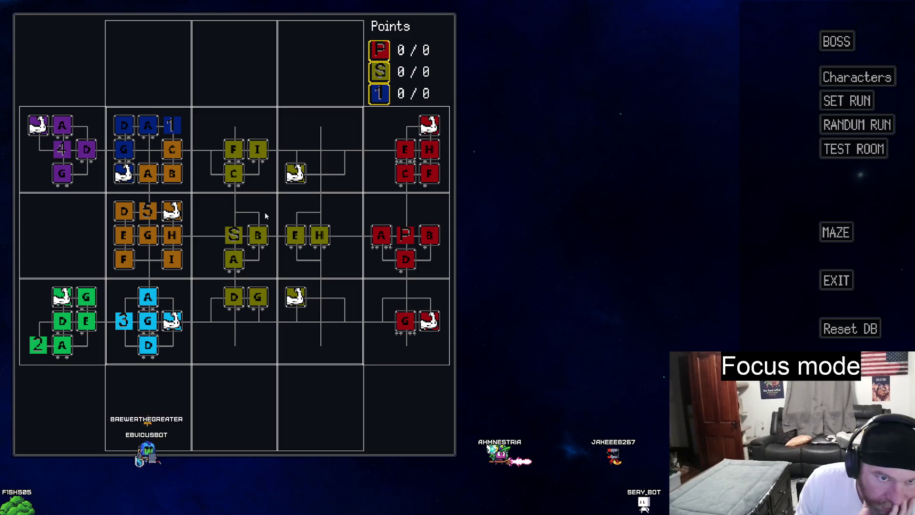
pyautogui.click(826, 278)
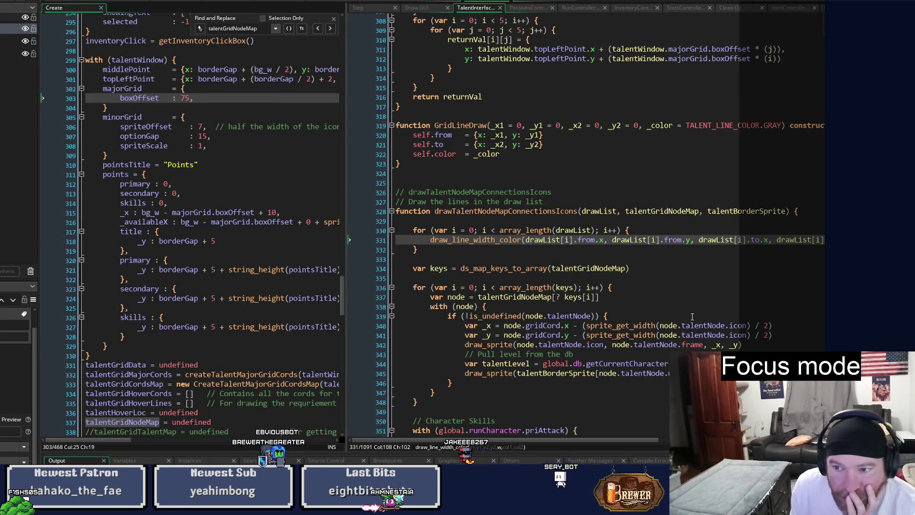
# Step: Change the talent node icon's x position to _x + 1 on line 342 and save the script
pyautogui.moveTo(608, 439); pyautogui.dragTo(647, 413)
pyautogui.click(631, 346)
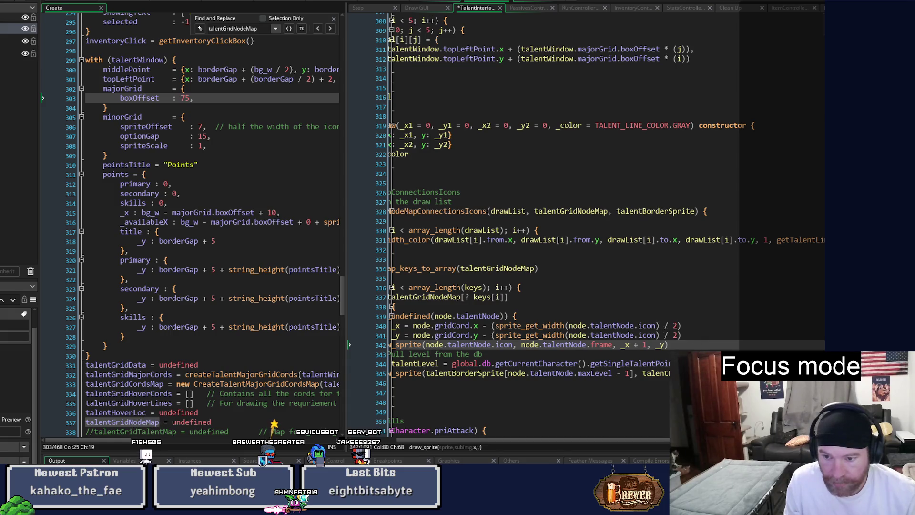
pyautogui.click(710, 373)
pyautogui.hotkey('ctrl', 's')
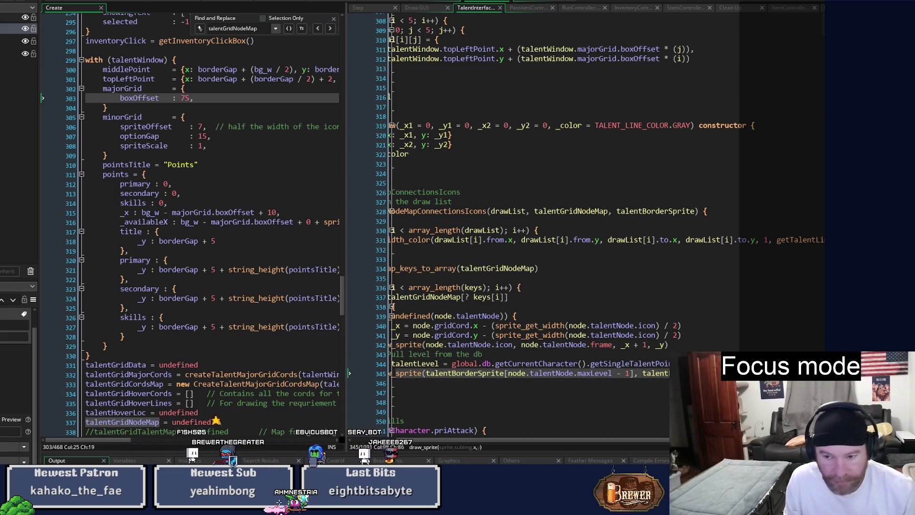